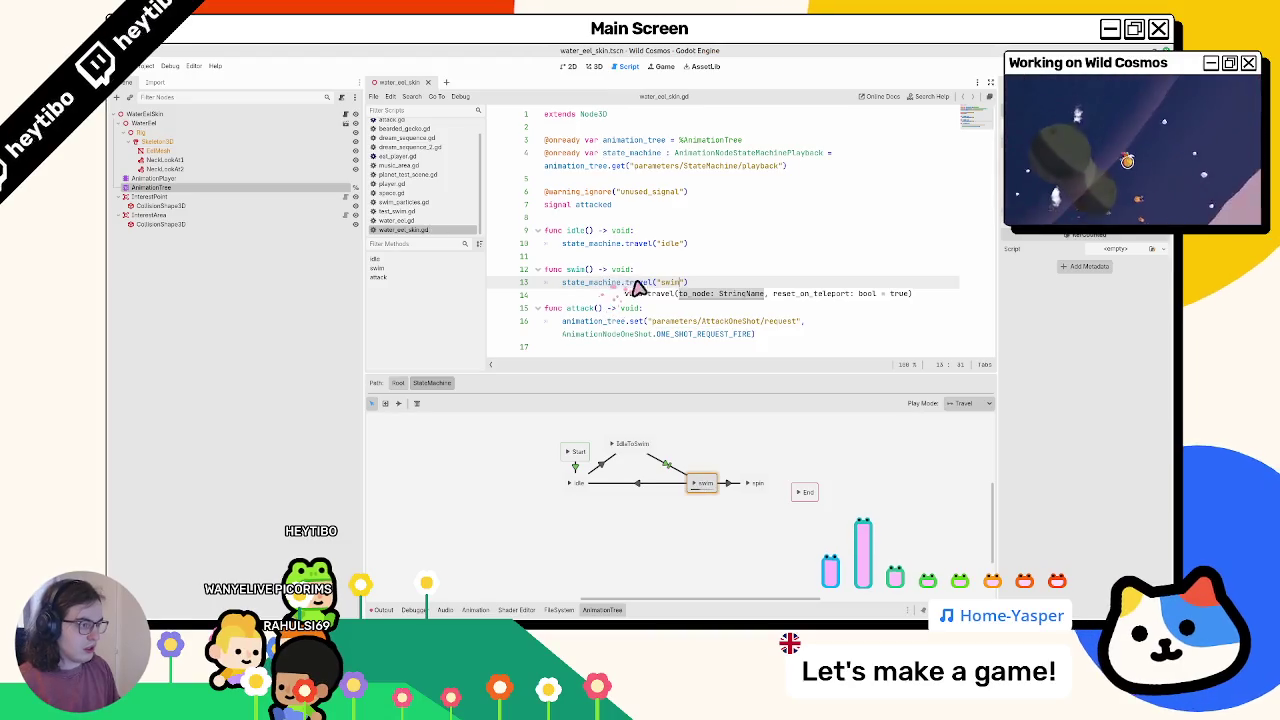
- Duplicate swim() into a spin() function that travels to "spin", and save the script
key(shift+Up)
key(shift+Up)
key(ctrl+shift+d)
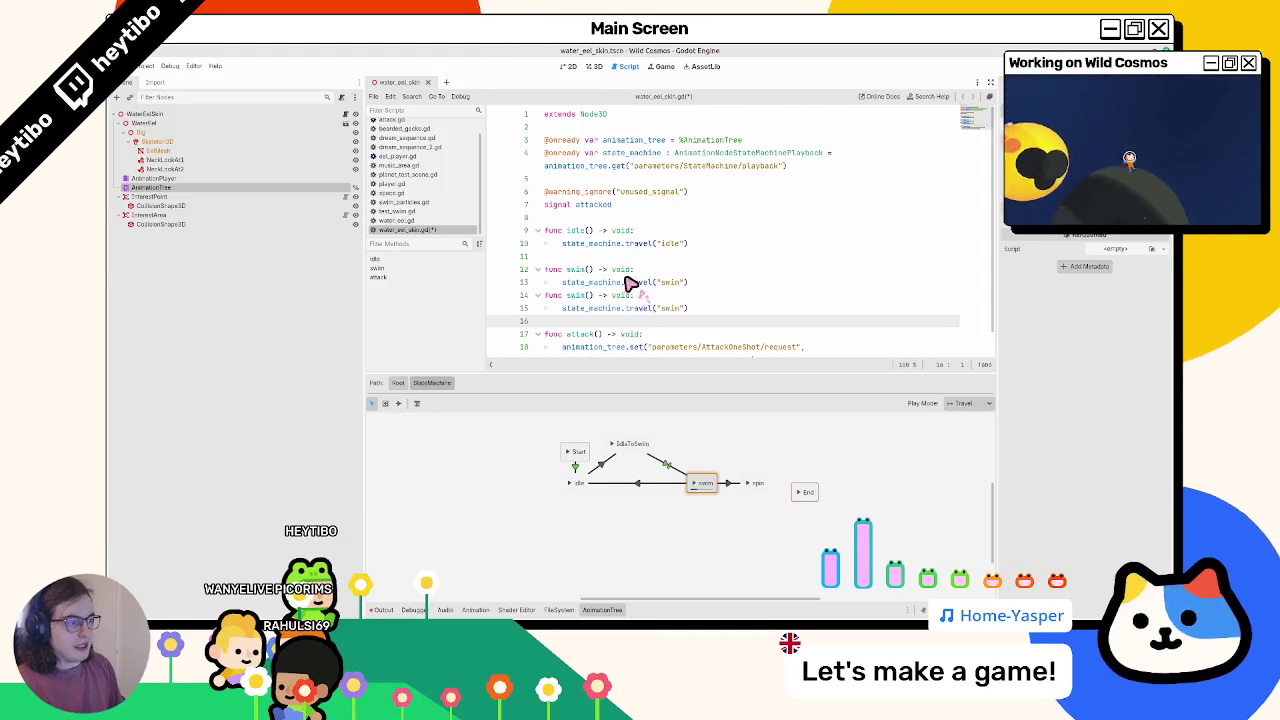
click(721, 284)
key(Return)
double_click(585, 309)
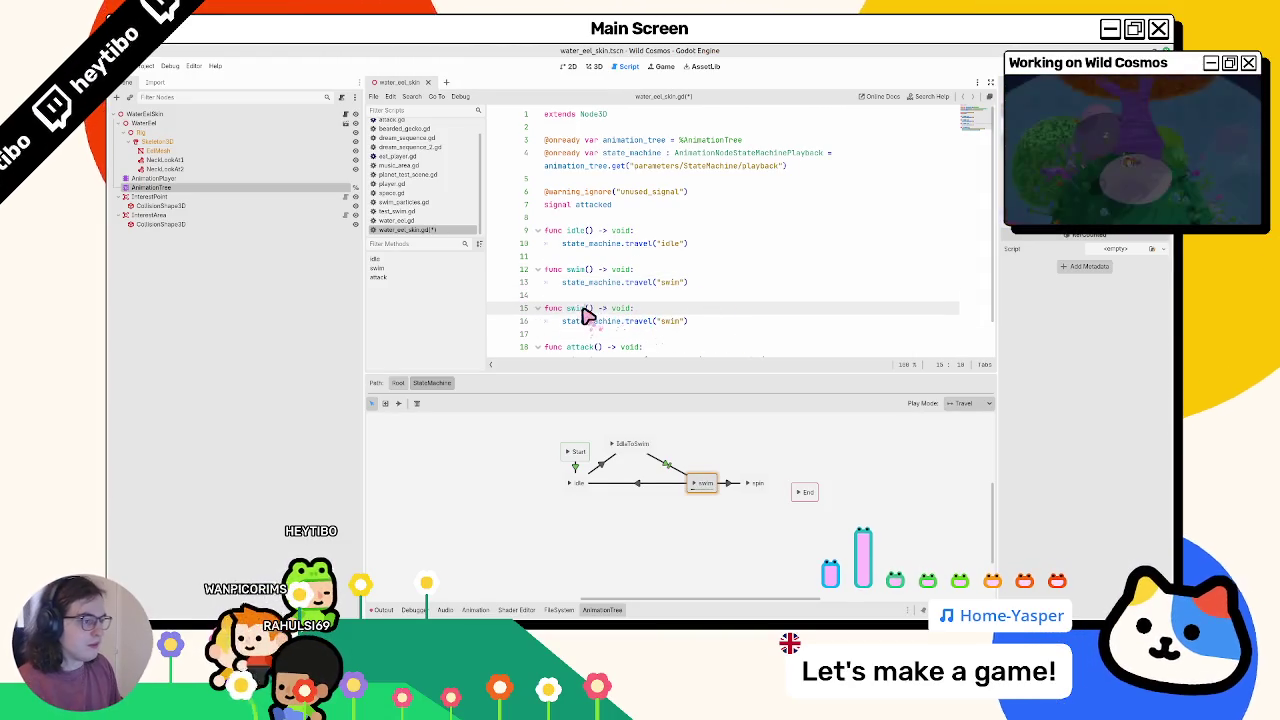
text(spin)
key(ctrl+s)
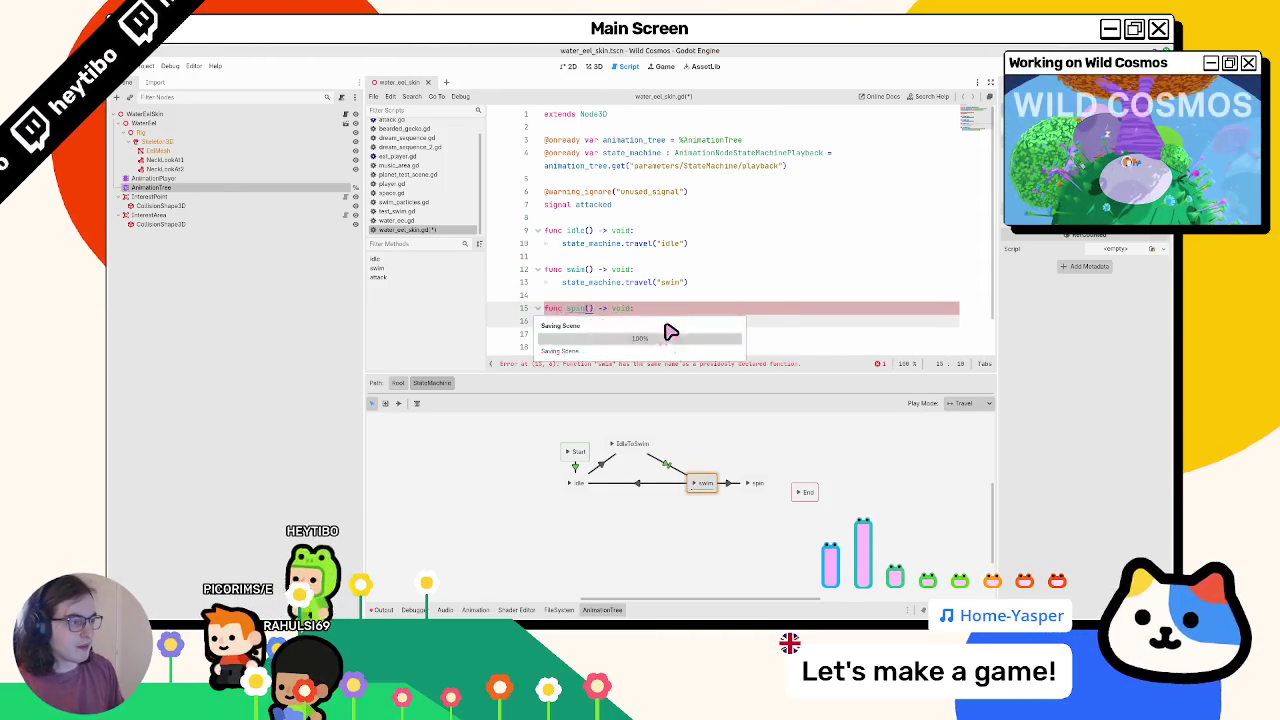
- Close all other open script tabs, keeping only water_eel_skin.gd
click(640, 230)
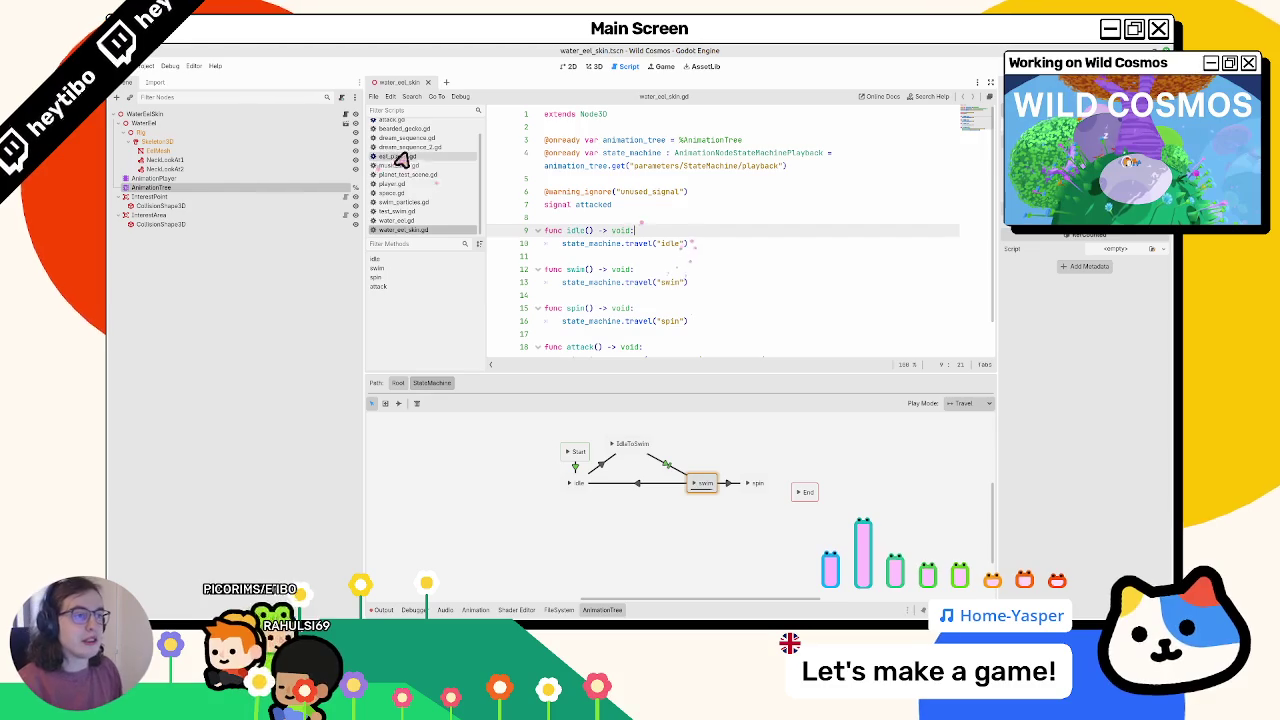
right_click(388, 162)
click(410, 175)
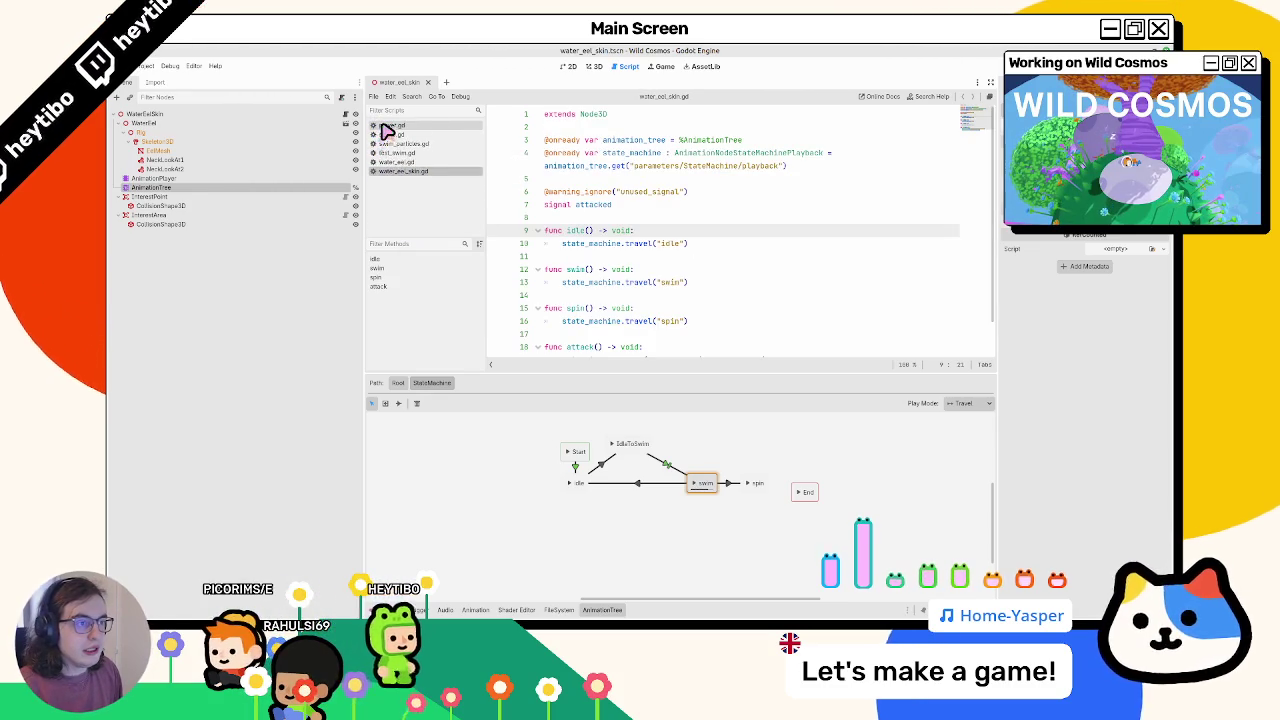
click(392, 126)
- Switch to the 3D view and quick-open the test_swim.tscn scene
click(595, 67)
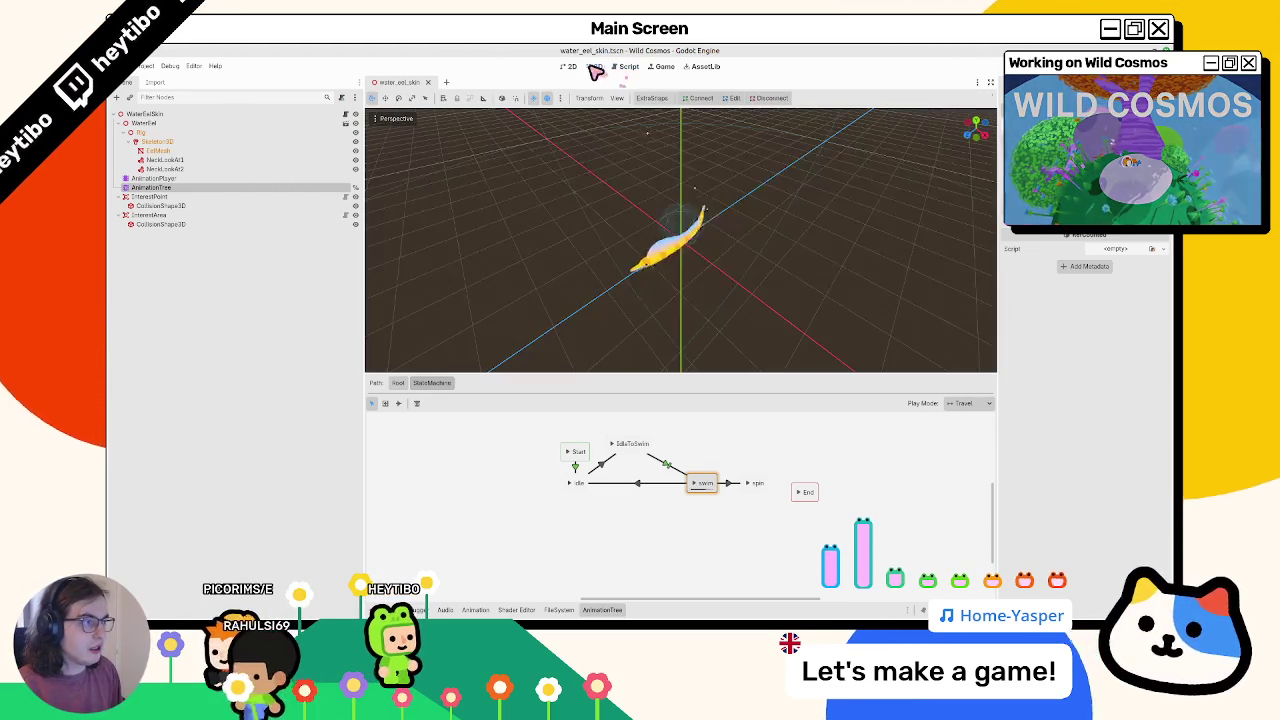
key(ctrl+shift+o)
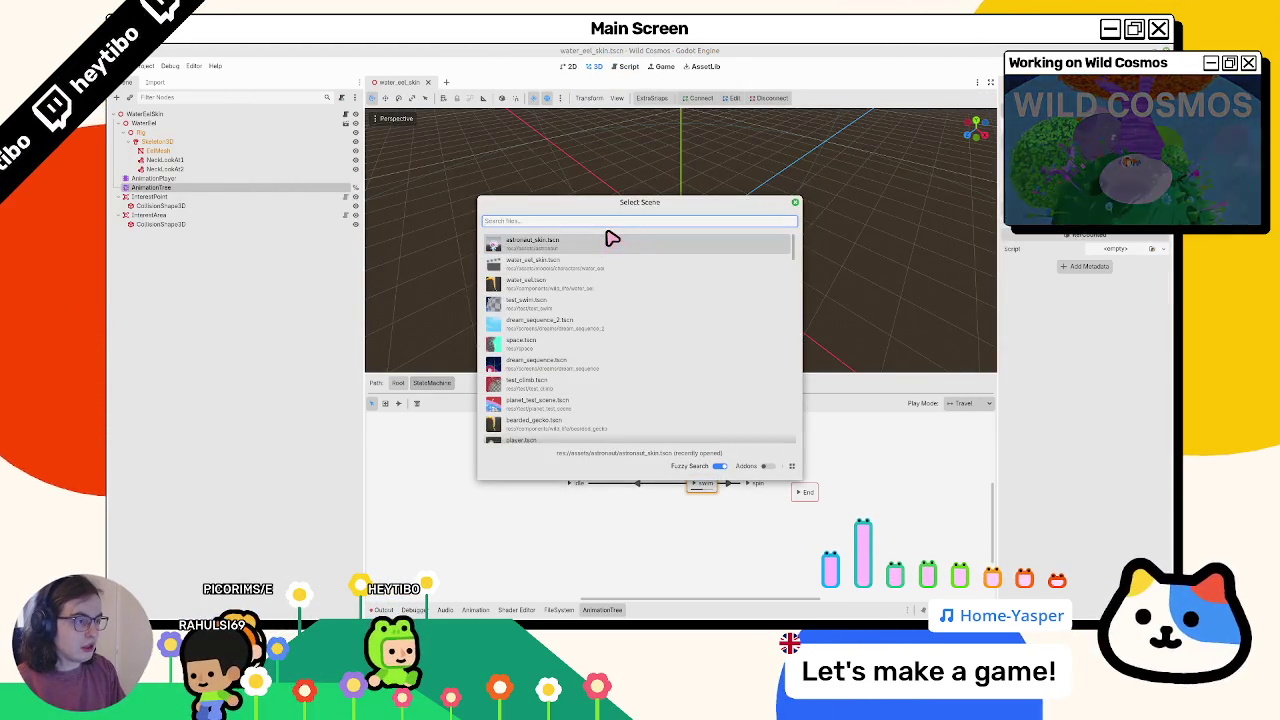
key(Down)
key(Down)
key(Down)
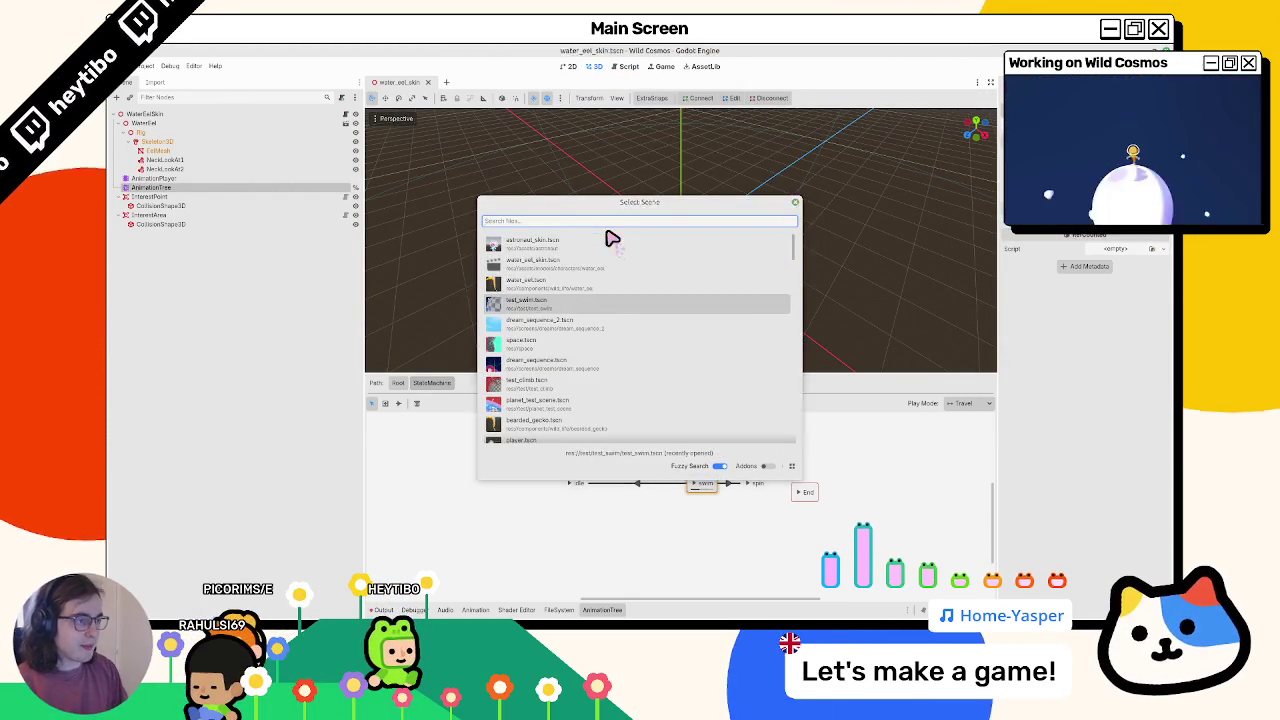
key(Return)
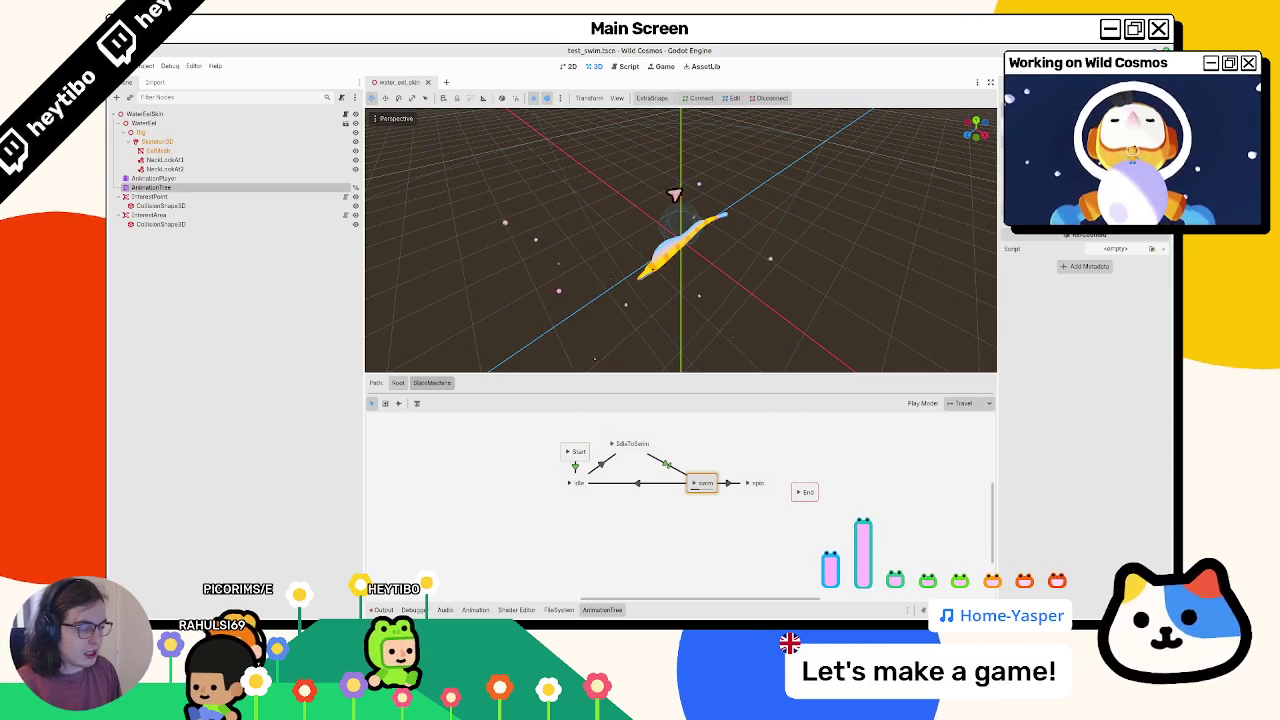
- Orbit around the water sphere and eel, then open the water eel scene
key(f)
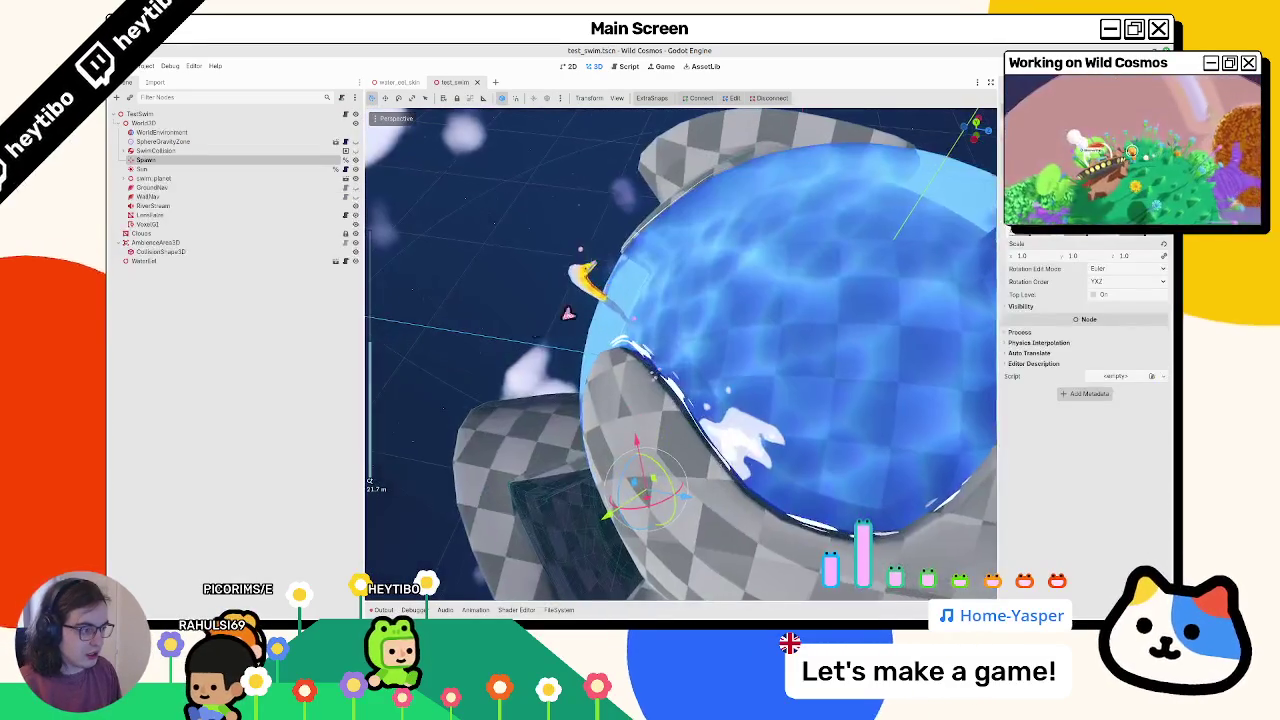
mouse_move(591, 272)
mouse_down()
mouse_move(723, 297)
mouse_move(654, 280)
mouse_move(699, 381)
mouse_up()
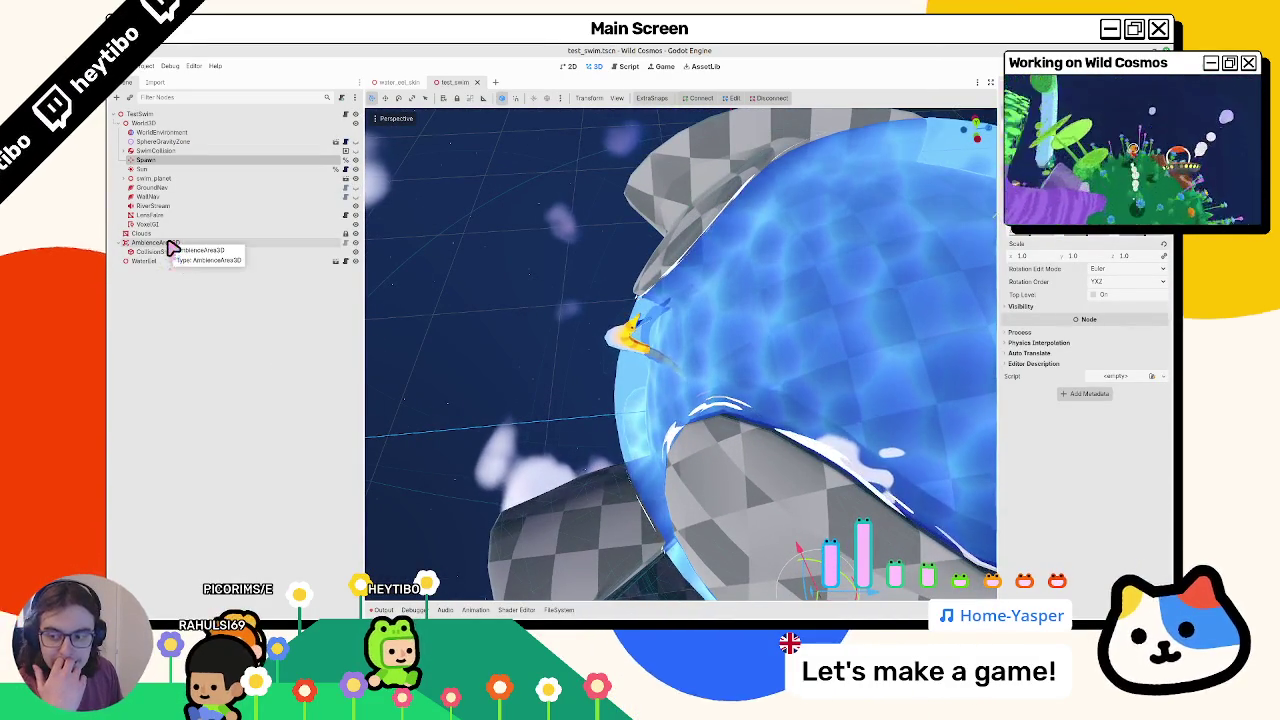
click(392, 83)
click(452, 82)
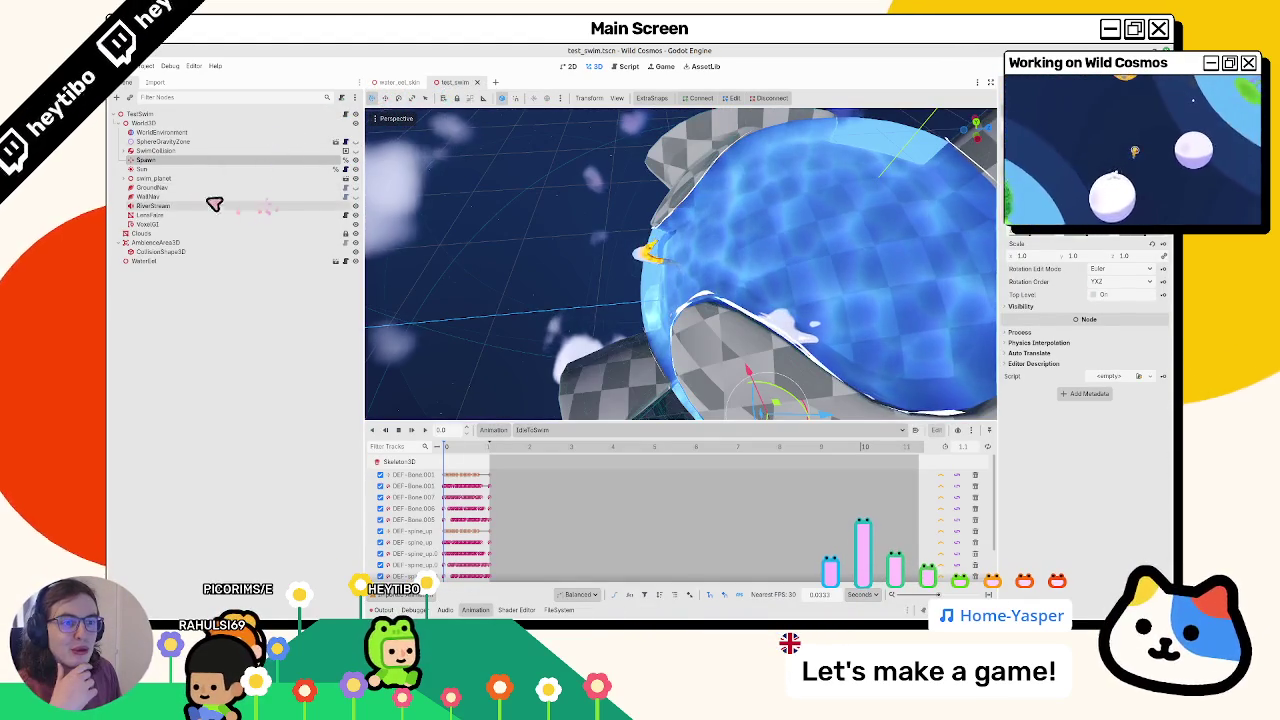
click(335, 261)
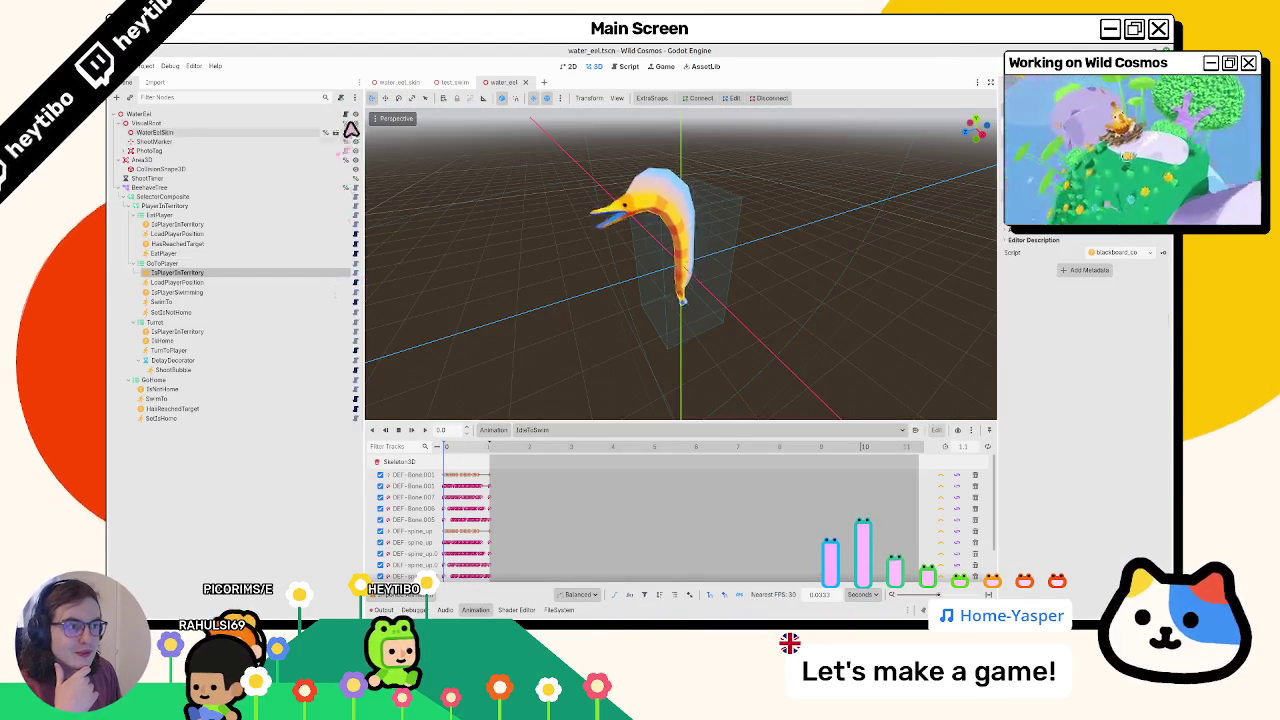
- Open water_eel.gd, remove the blank line under line 42, and highlight beehave_tree and water_eel_skin
click(349, 131)
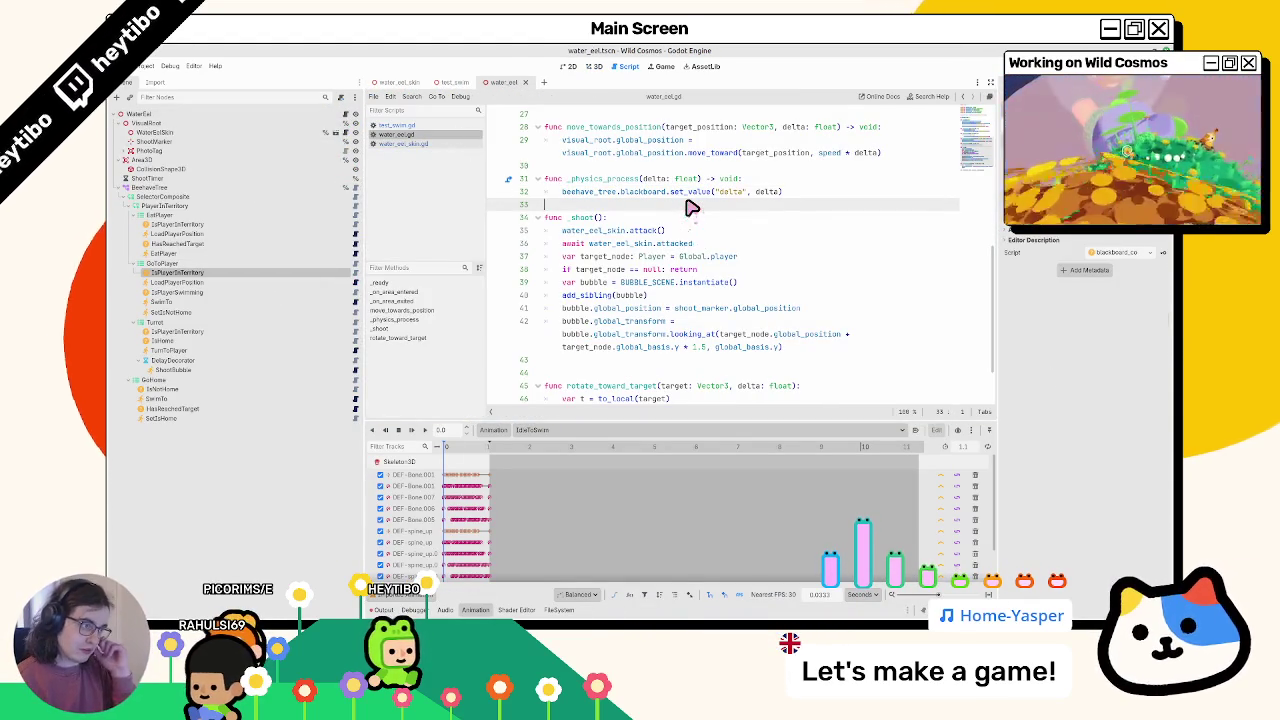
click(572, 362)
key(BackSpace)
scroll(588, 337, up, 9)
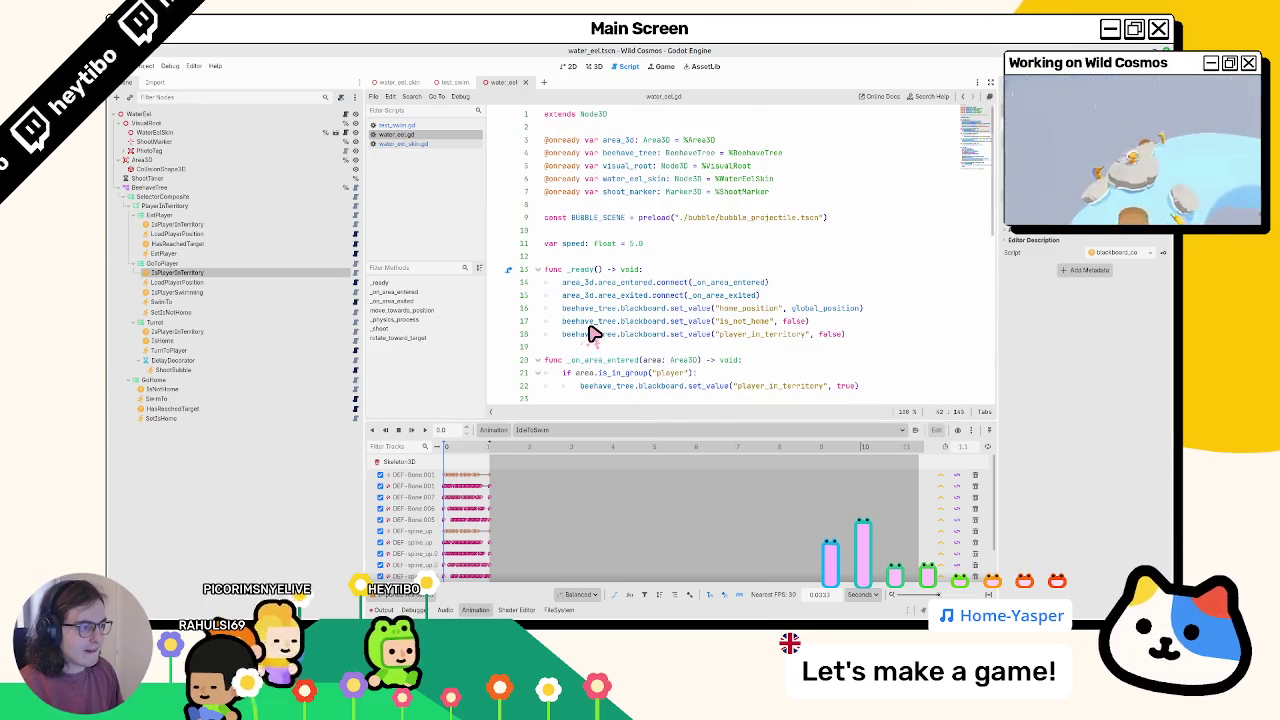
double_click(628, 154)
double_click(618, 182)
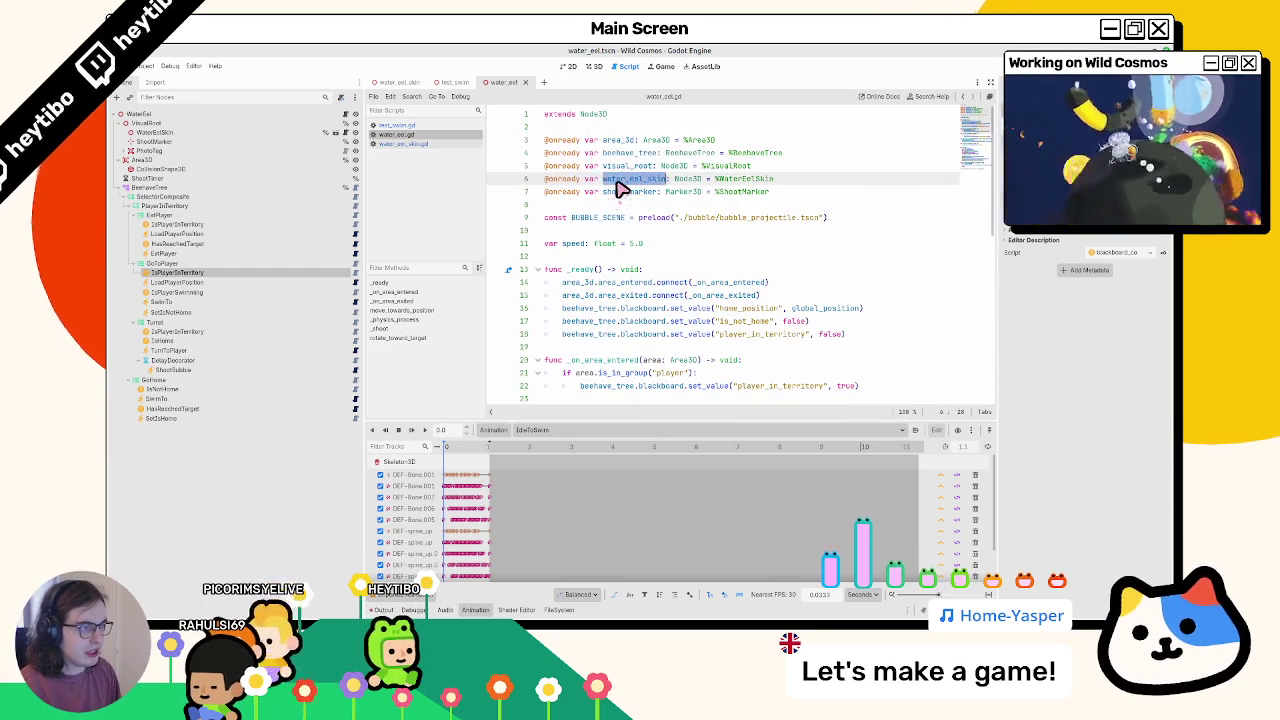
- Open the SwimTo and HasReachedTarget node scripts, then collapse VisualRoot
click(216, 400)
click(355, 400)
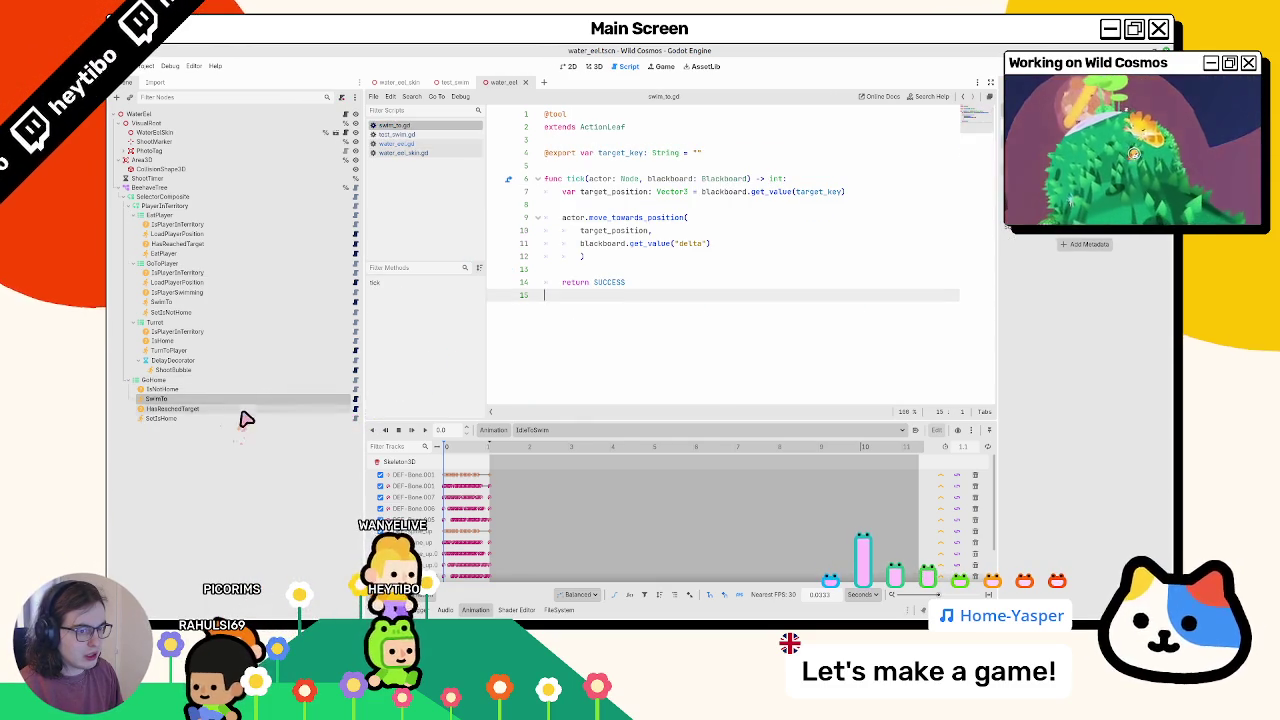
click(240, 409)
click(356, 409)
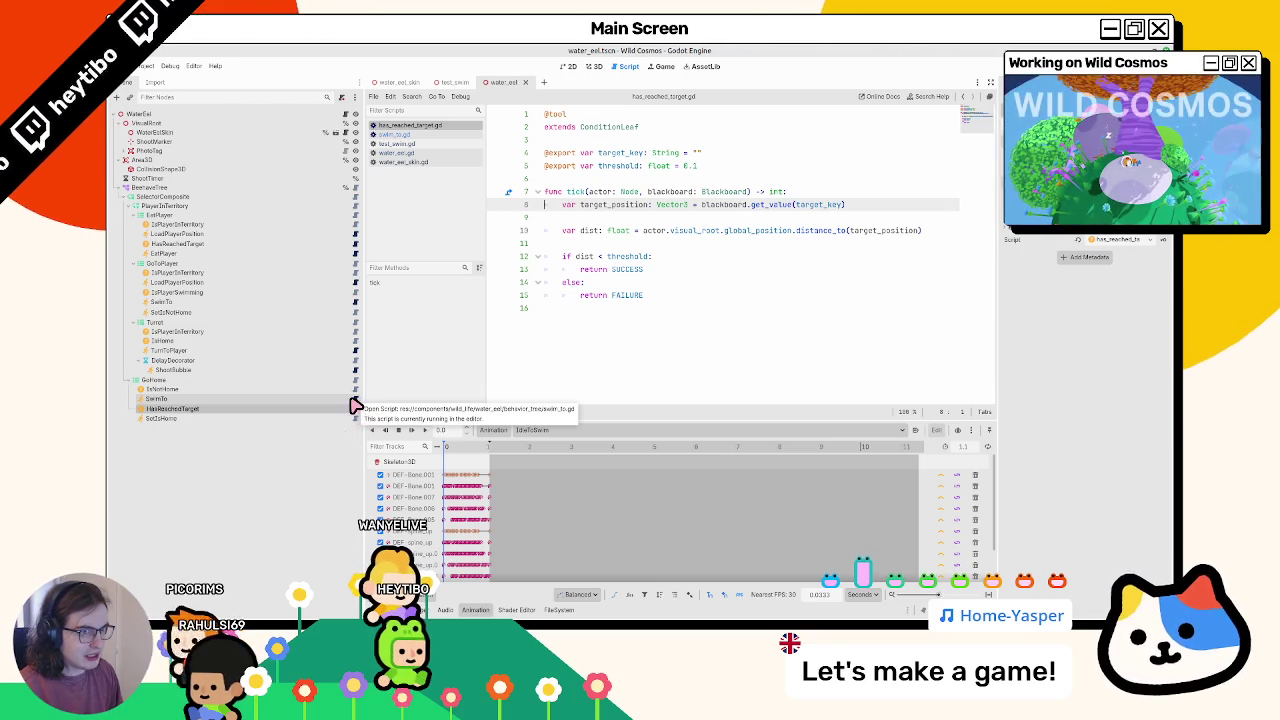
click(119, 123)
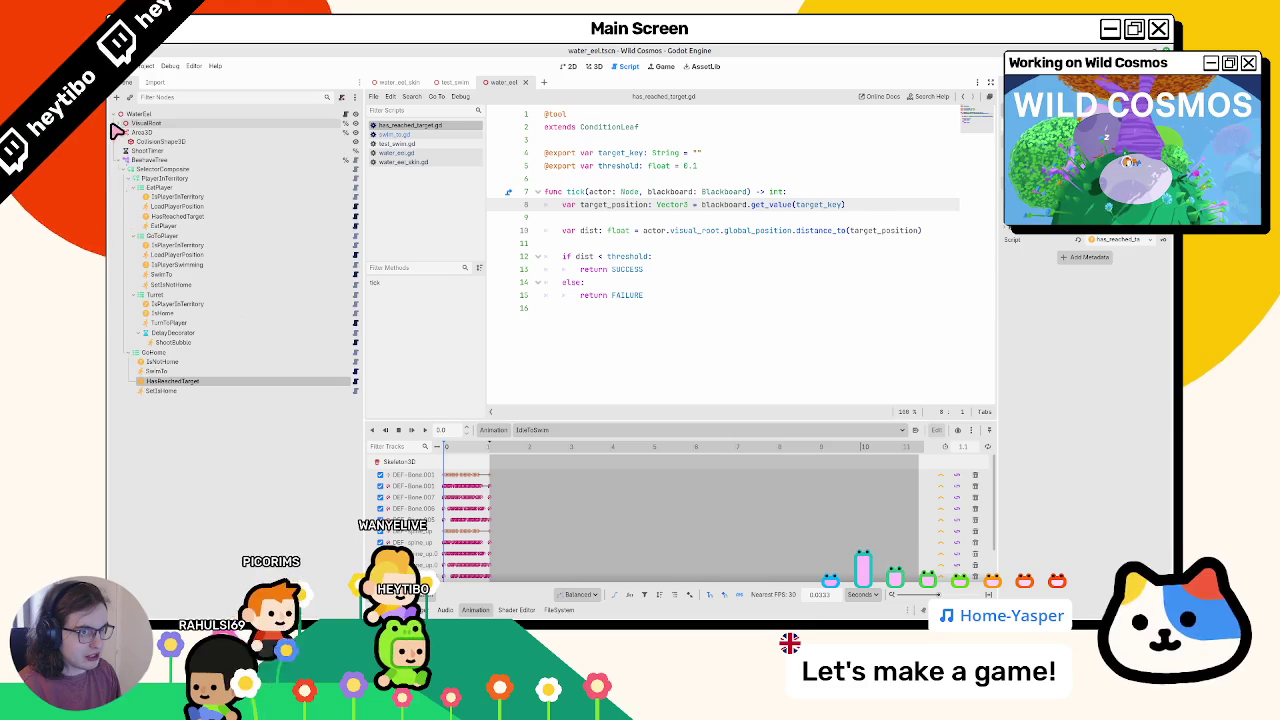
- Collapse Area3D and open the SwimTo script under GoToPlayer
click(119, 132)
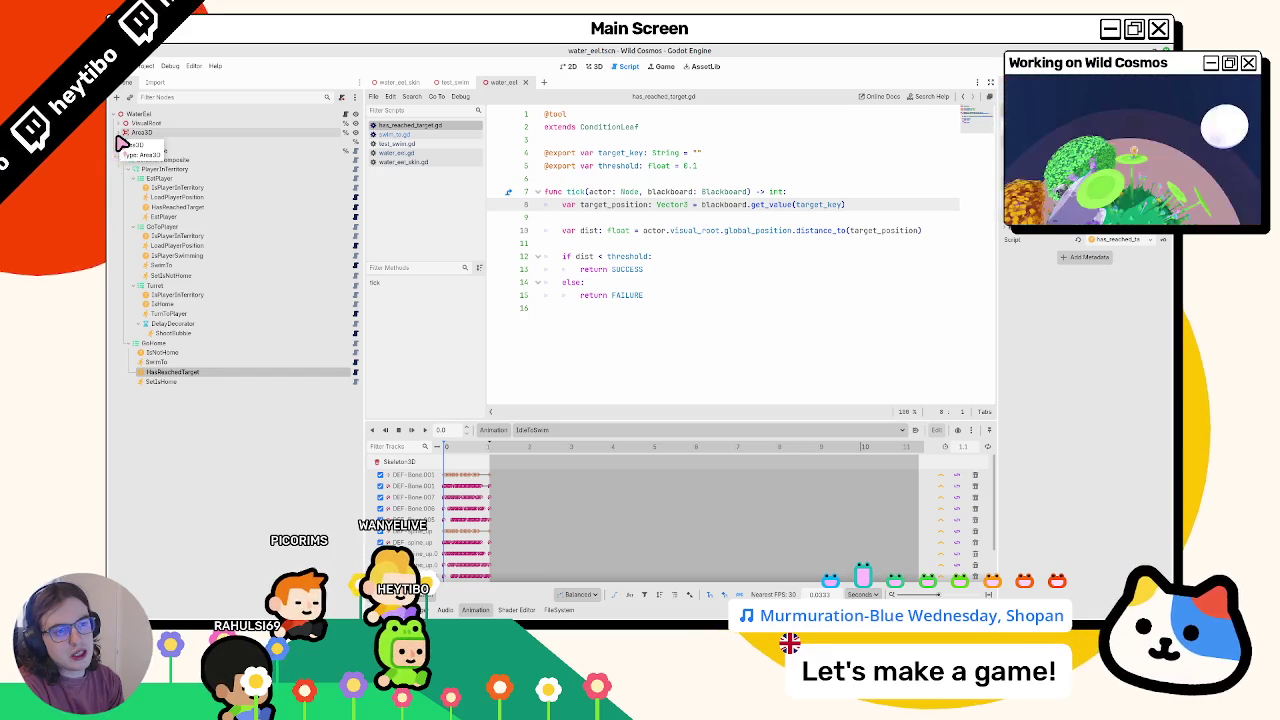
click(251, 206)
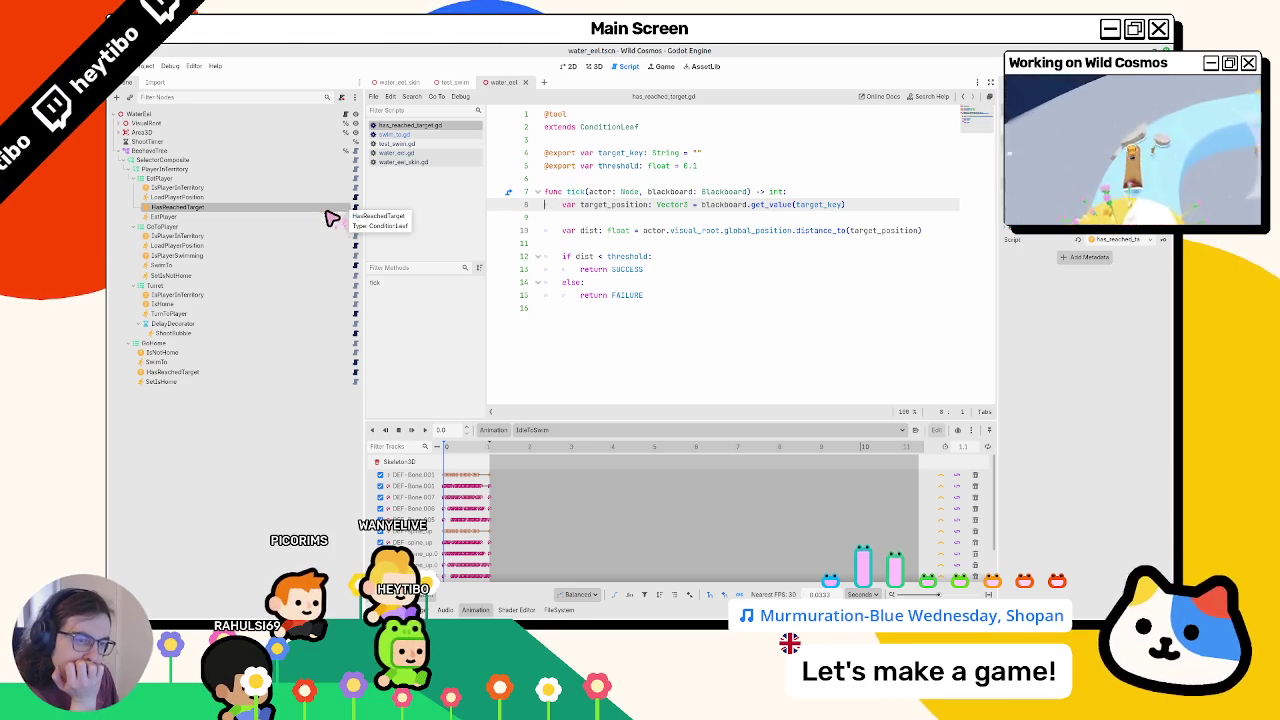
click(291, 266)
click(354, 266)
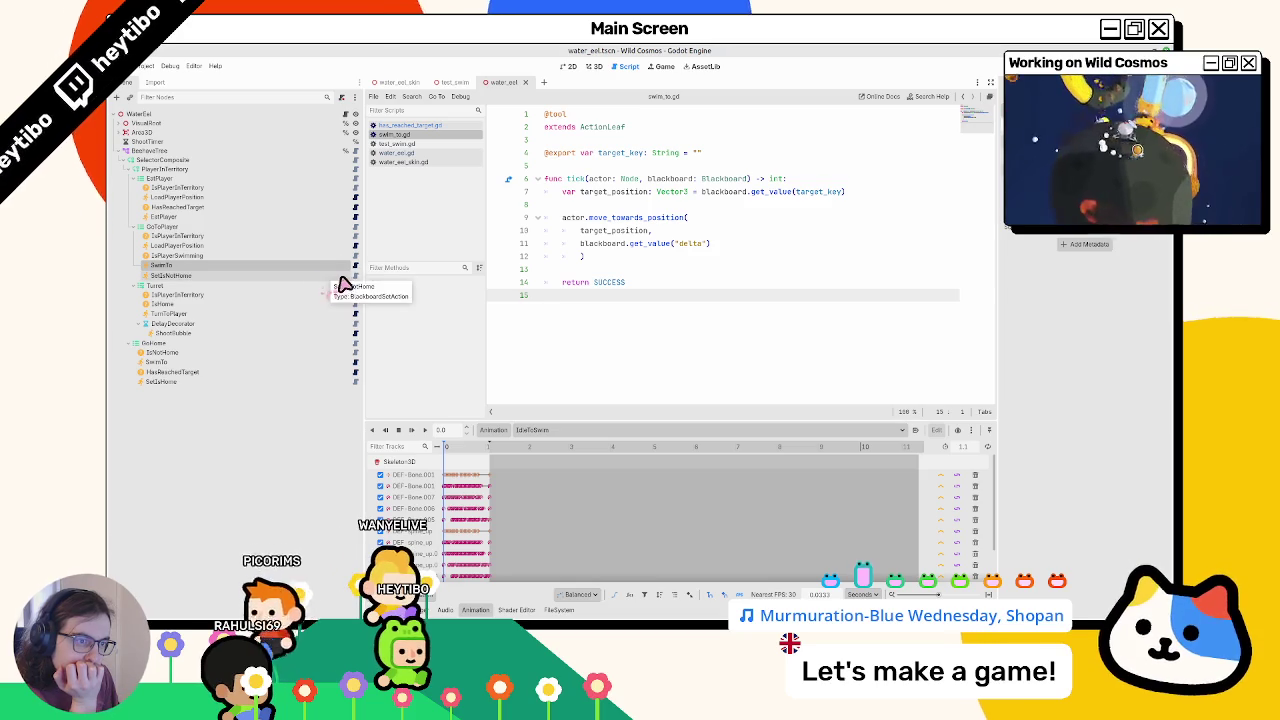
- Open the blackboard_set.gd action script, then return to water_eel.gd's _shoot() function
click(355, 279)
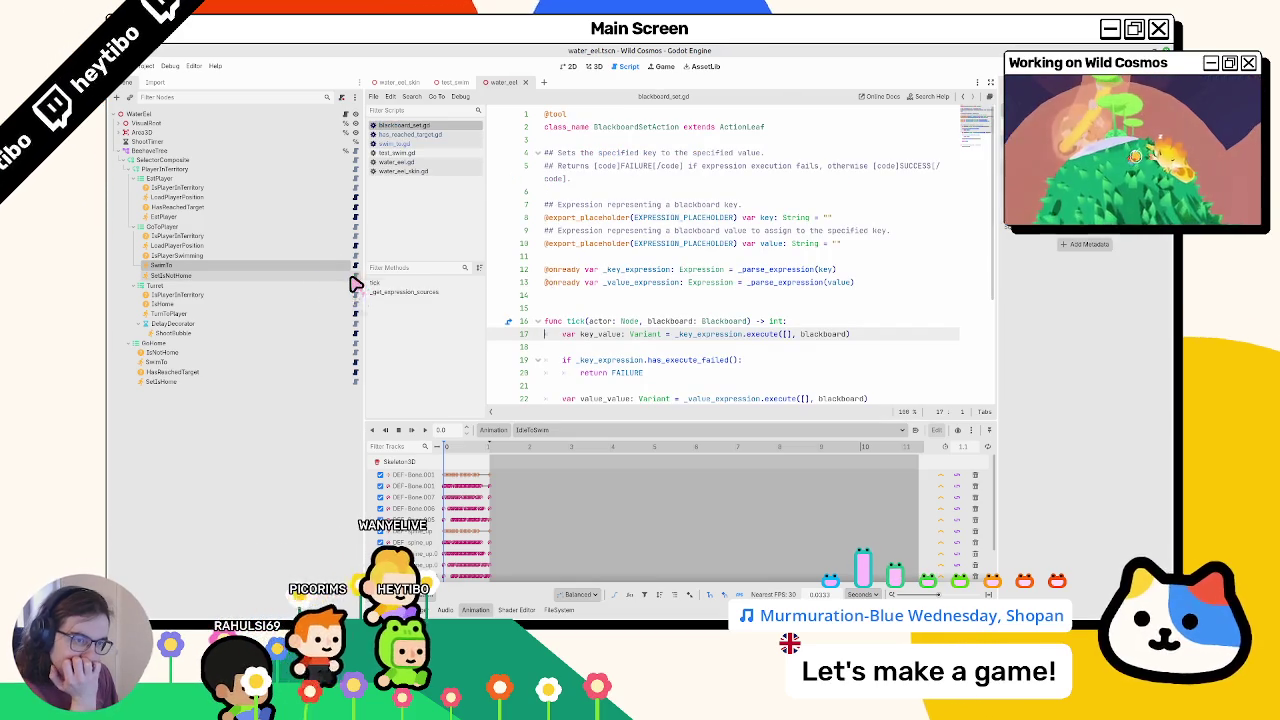
scroll(584, 344, down, 3)
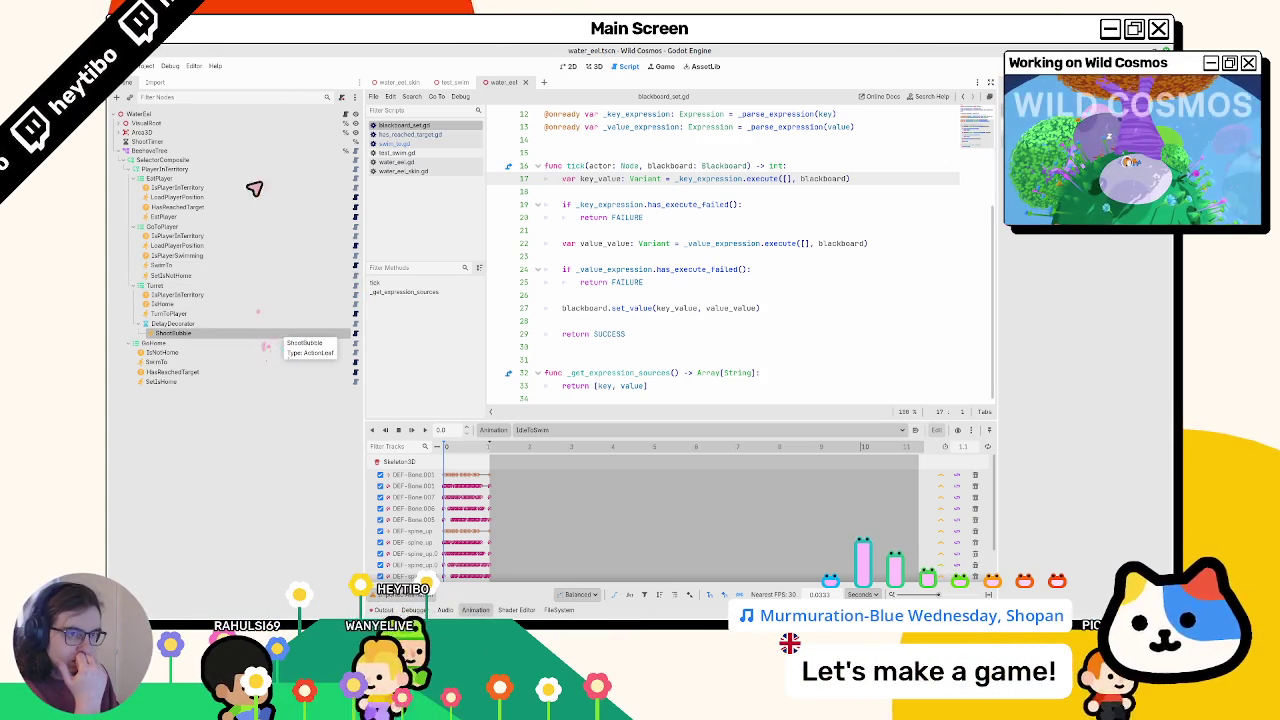
click(395, 161)
scroll(706, 332, down, 5)
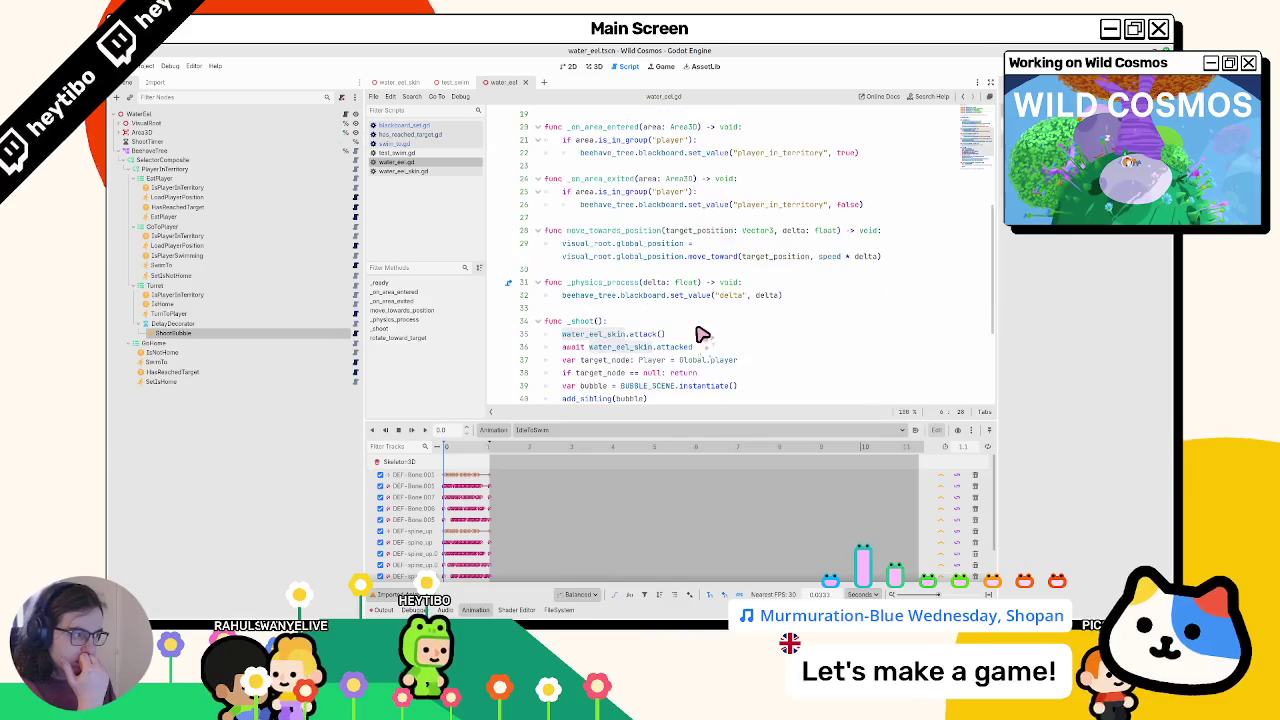
click(647, 324)
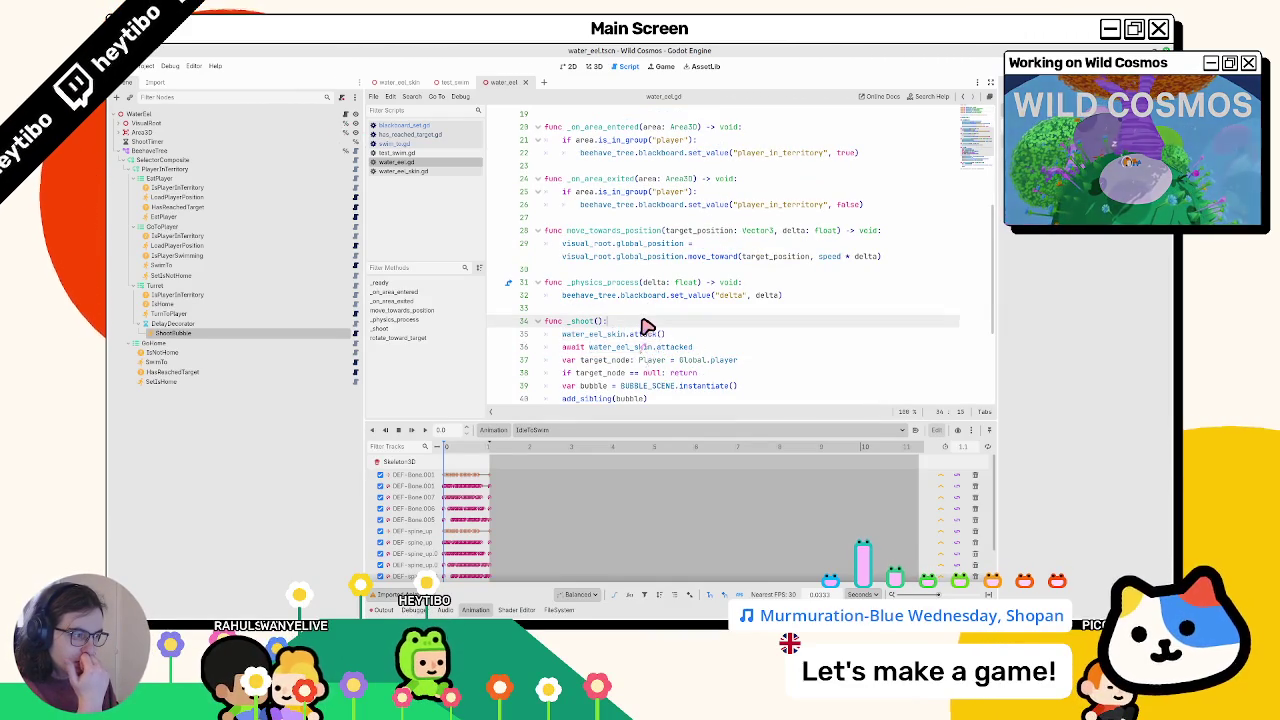
scroll(647, 327, down, 4)
scroll(632, 333, up, 9)
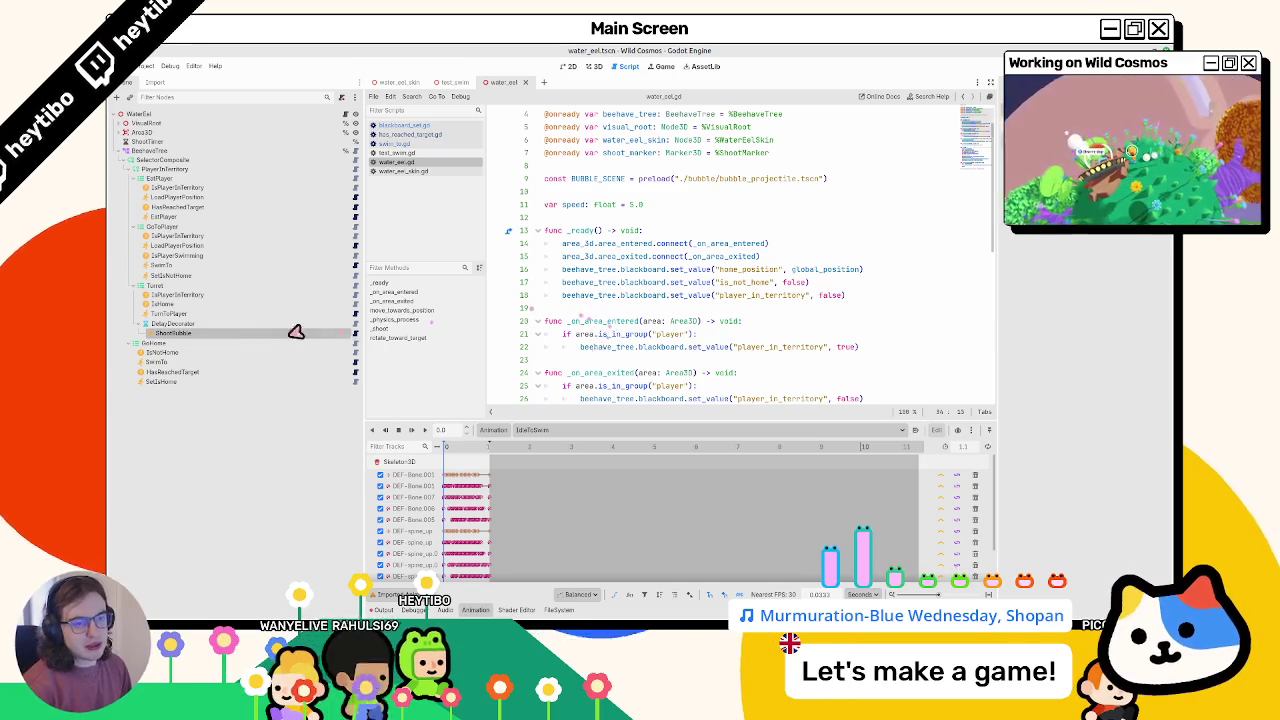
drag(184, 341, 108, 286)
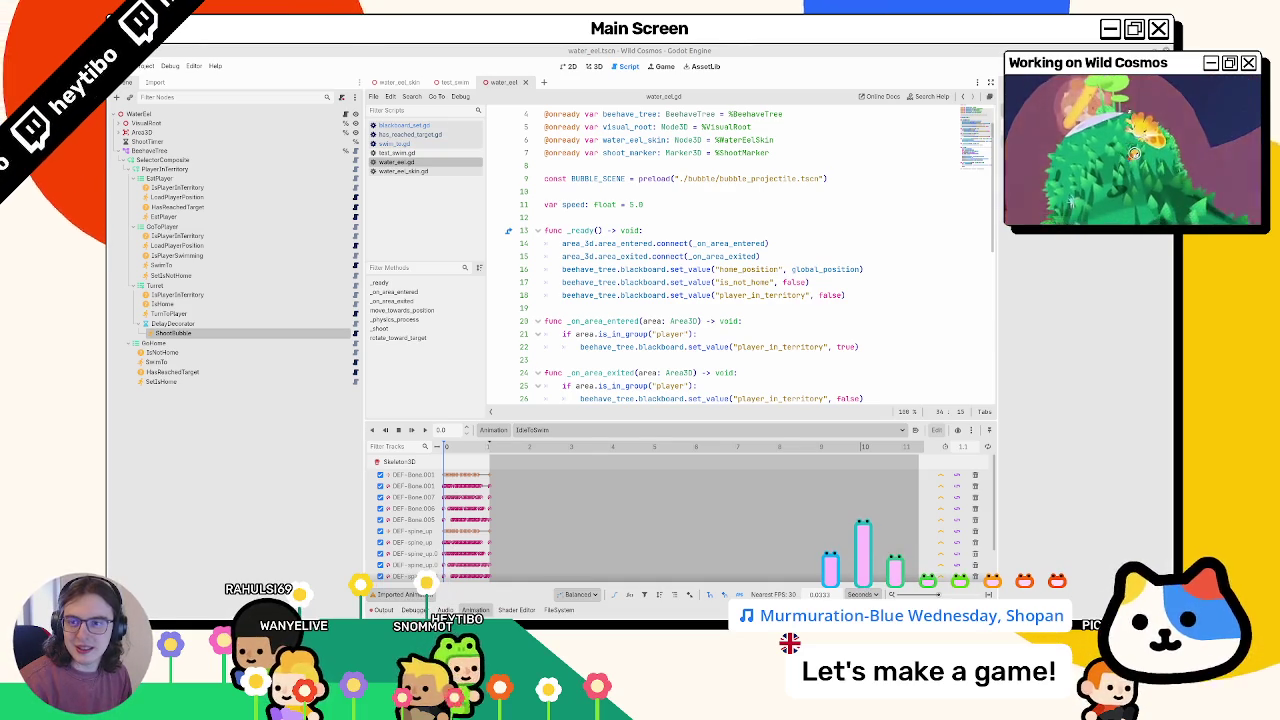
key(alt+Tab)
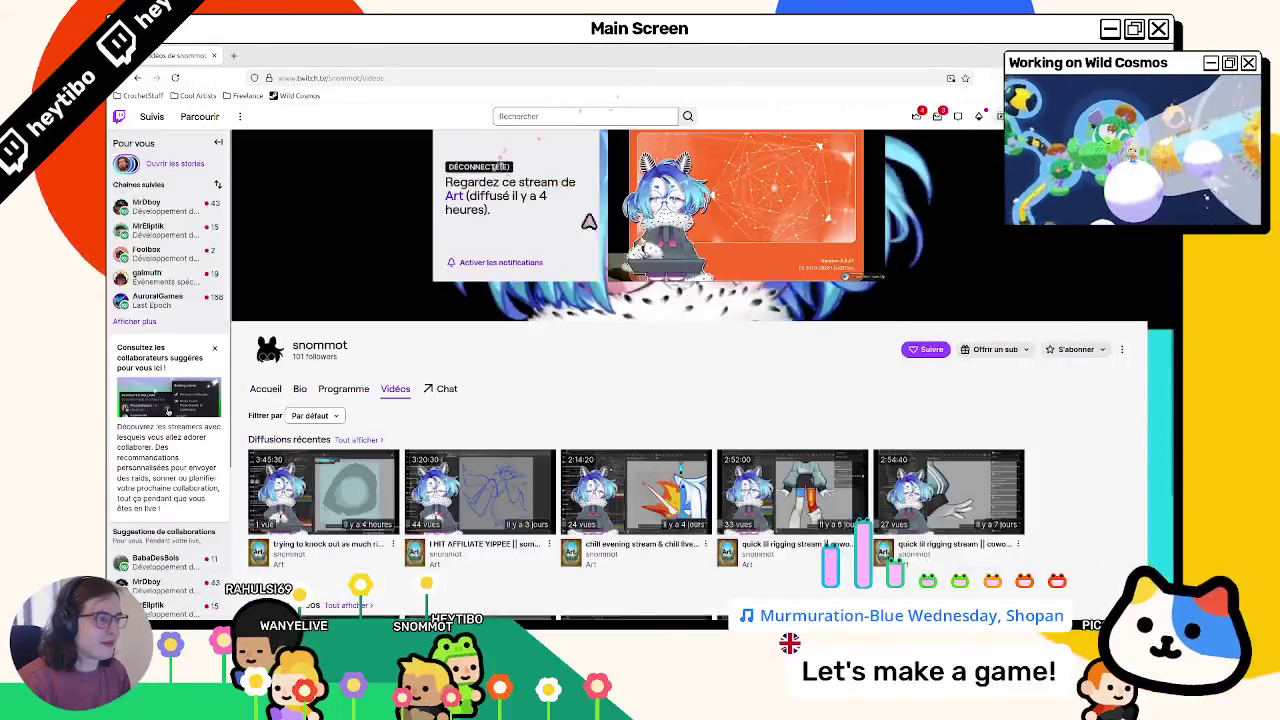
- Follow the channel and briefly view the stream fullscreen
click(912, 402)
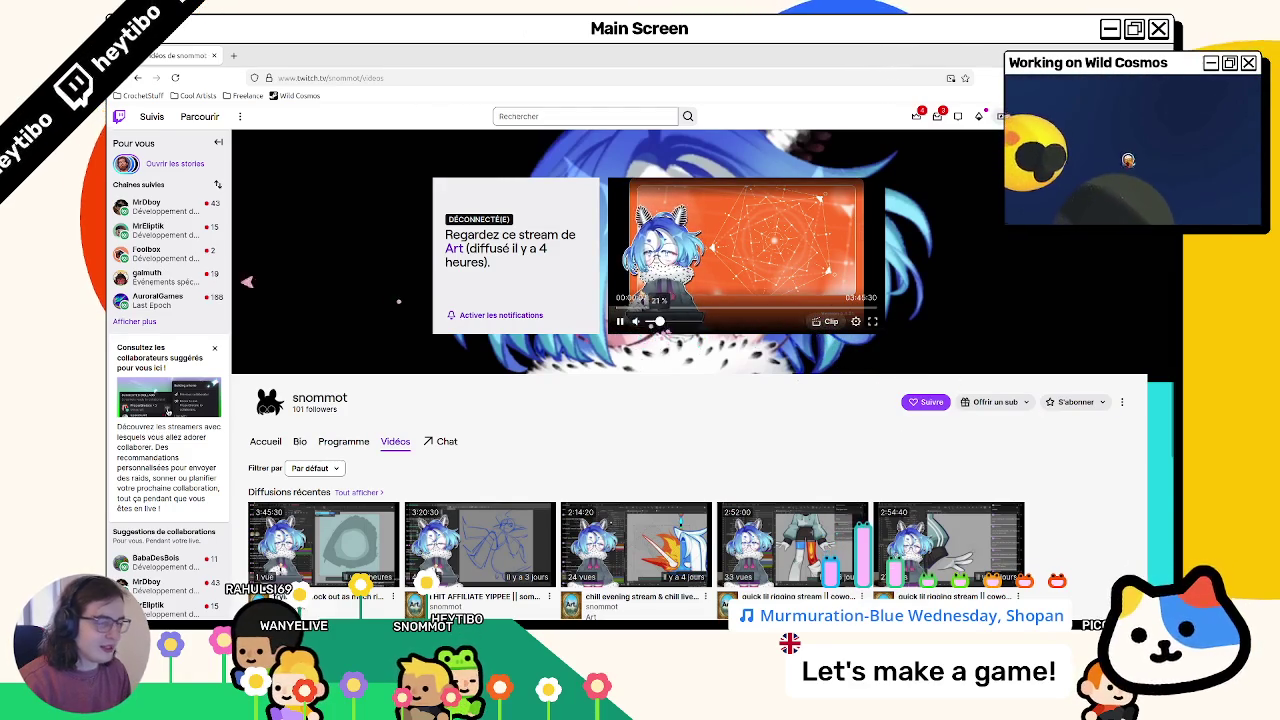
double_click(235, 318)
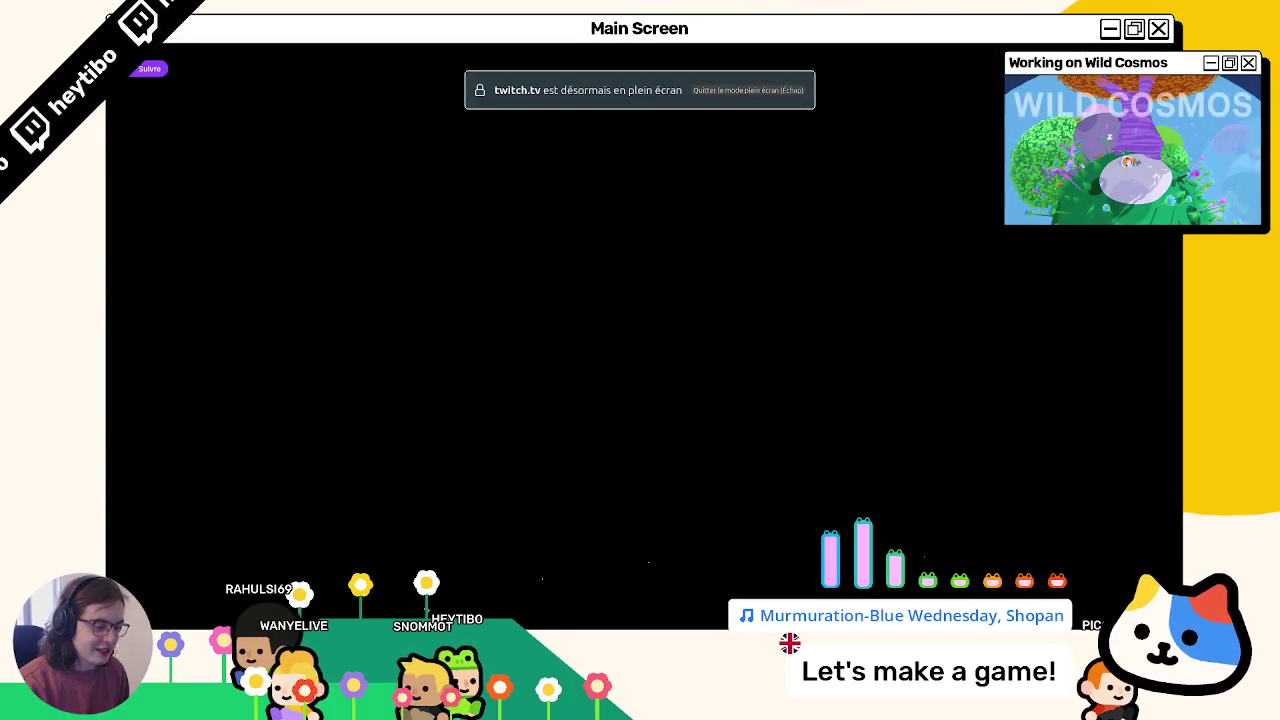
key(Escape)
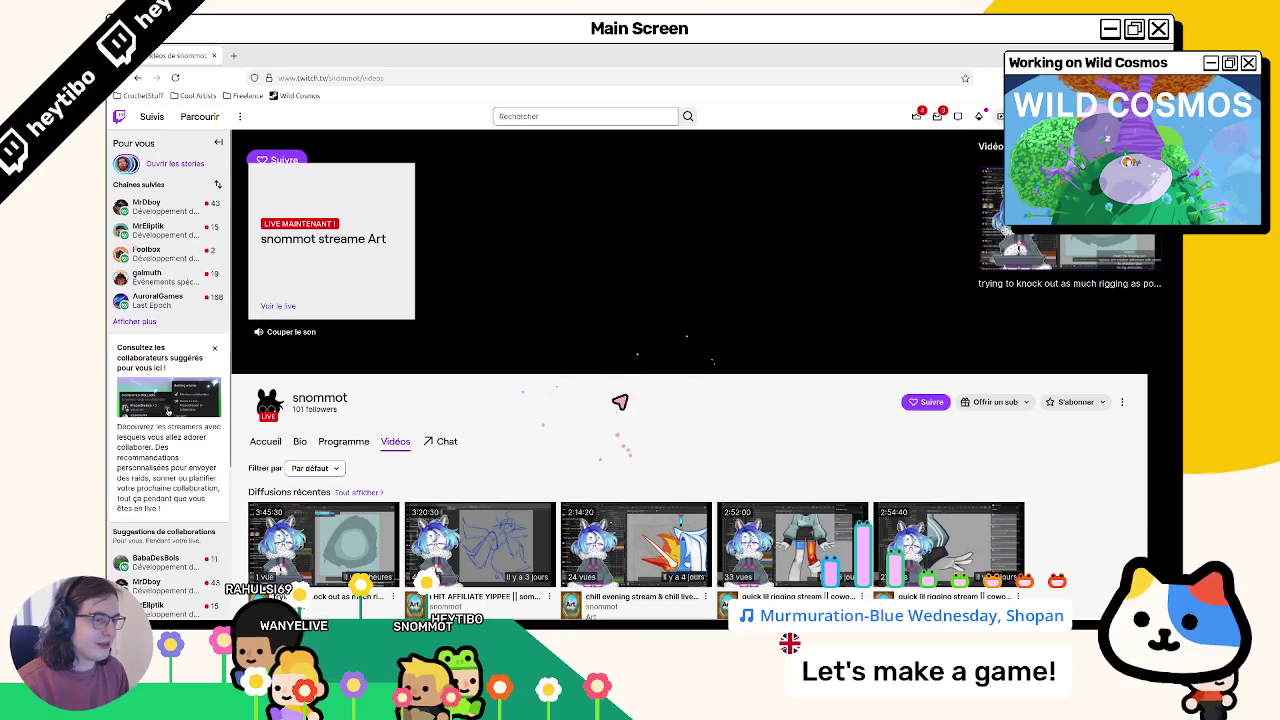
- Reload the videos page, fullscreen the player, then shrink the browser to a smaller window
click(176, 80)
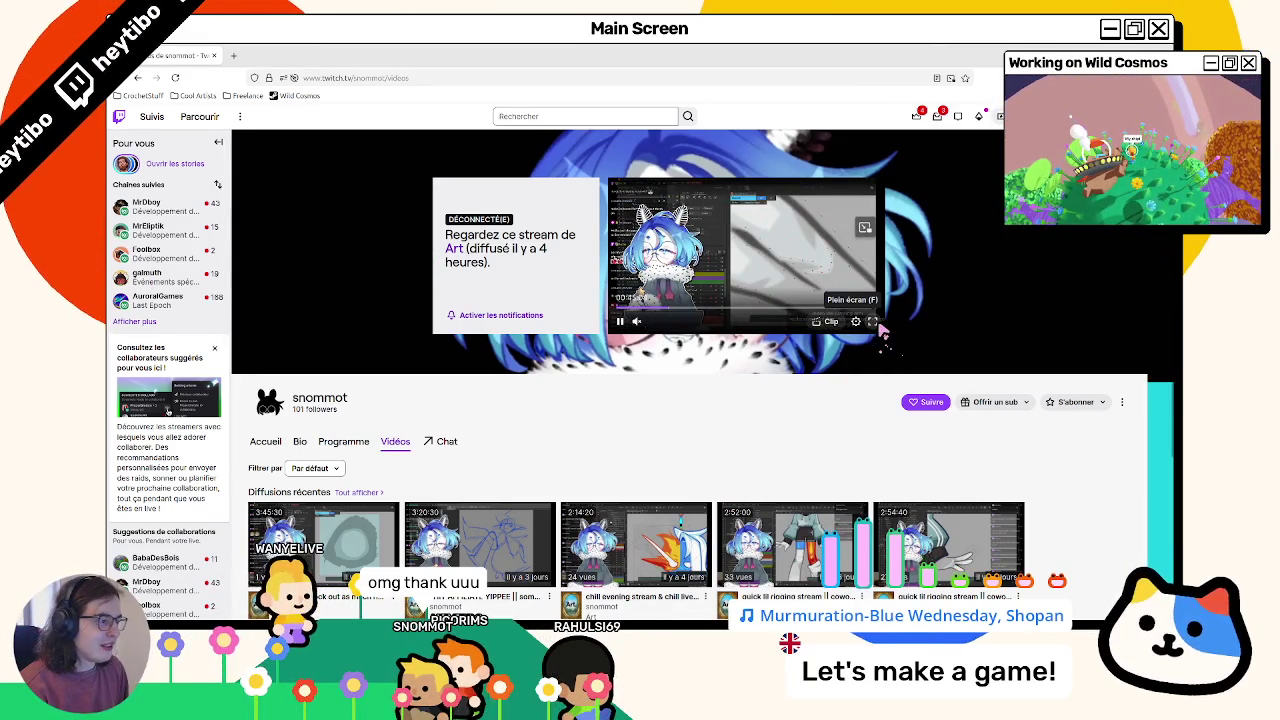
click(874, 322)
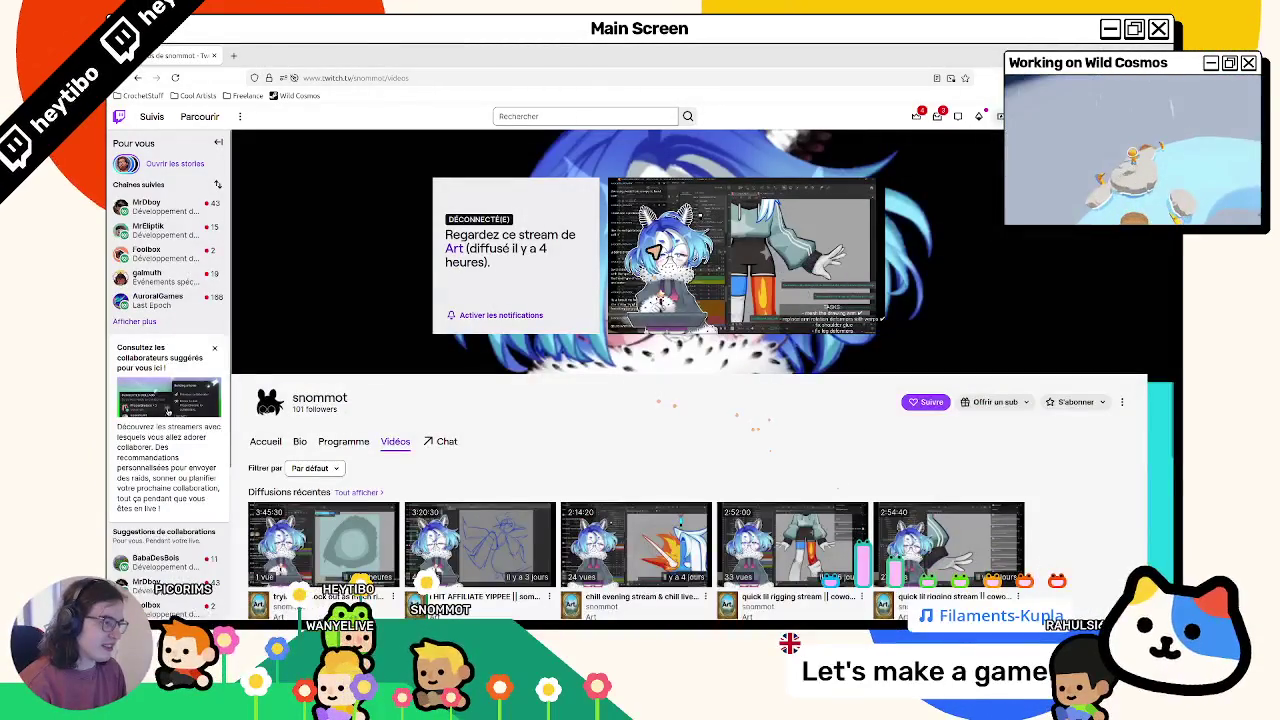
mouse_move(640, 253)
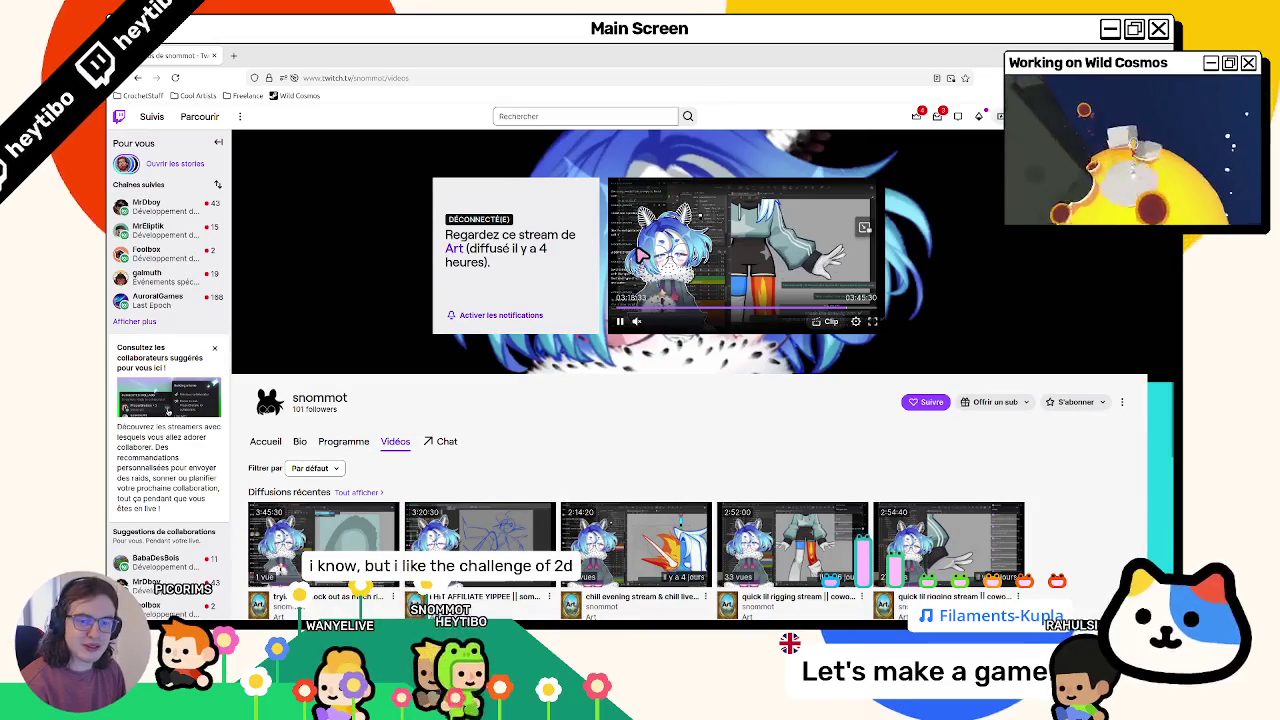
mouse_move(180, 55)
mouse_down()
mouse_move(361, 152)
mouse_move(368, 178)
mouse_up()
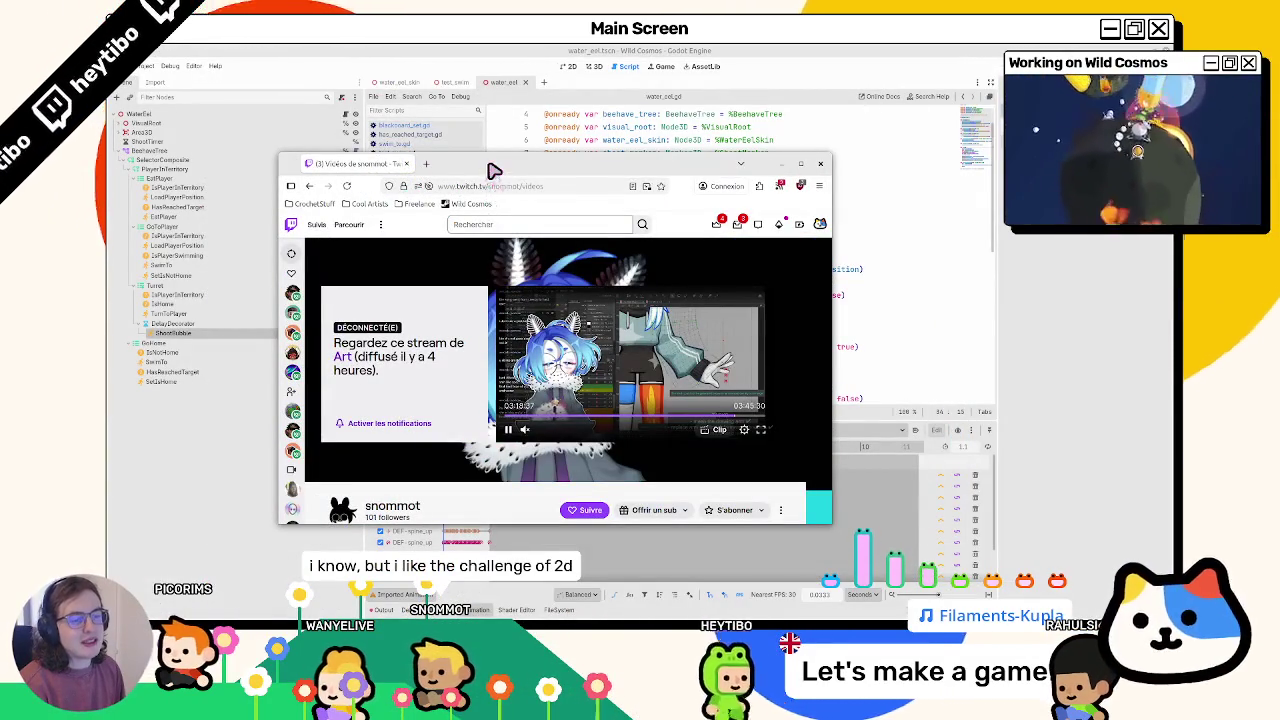
- Minimize the Twitch browser to reveal Godot's water_eel.gd
click(780, 163)
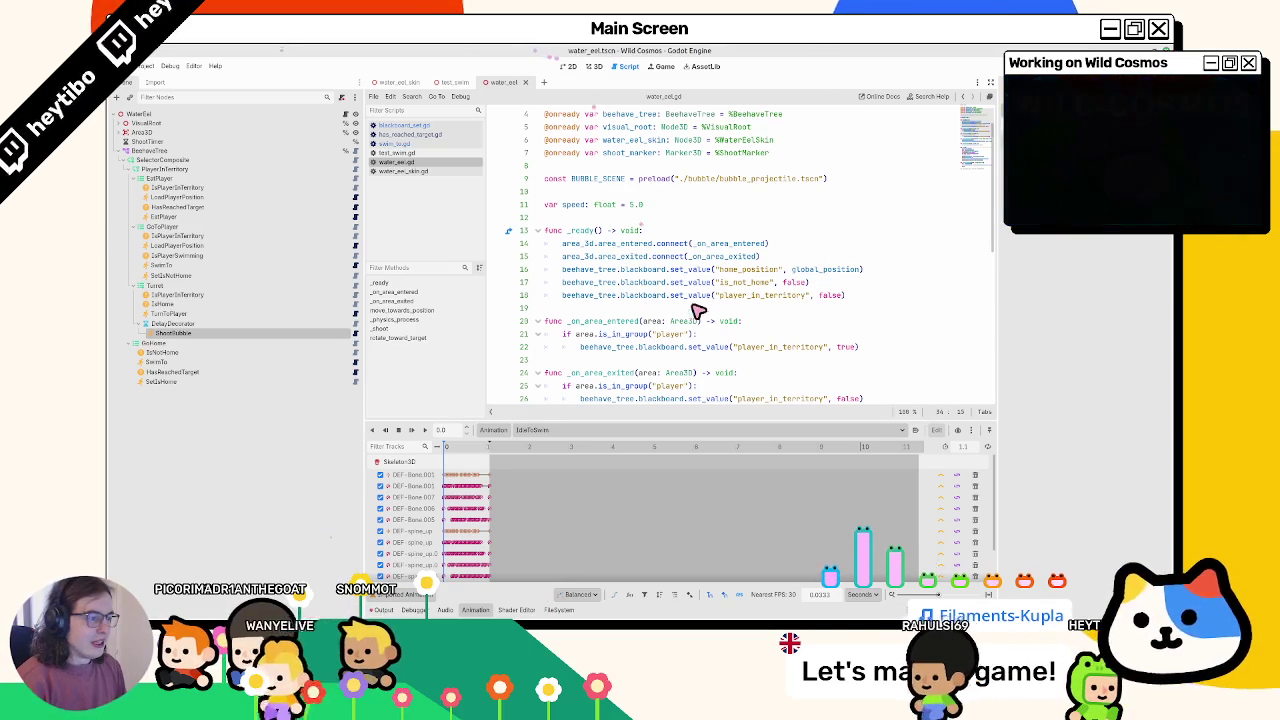
- Open the SwimTo node's script under GoToPlayer
mouse_move(720, 316)
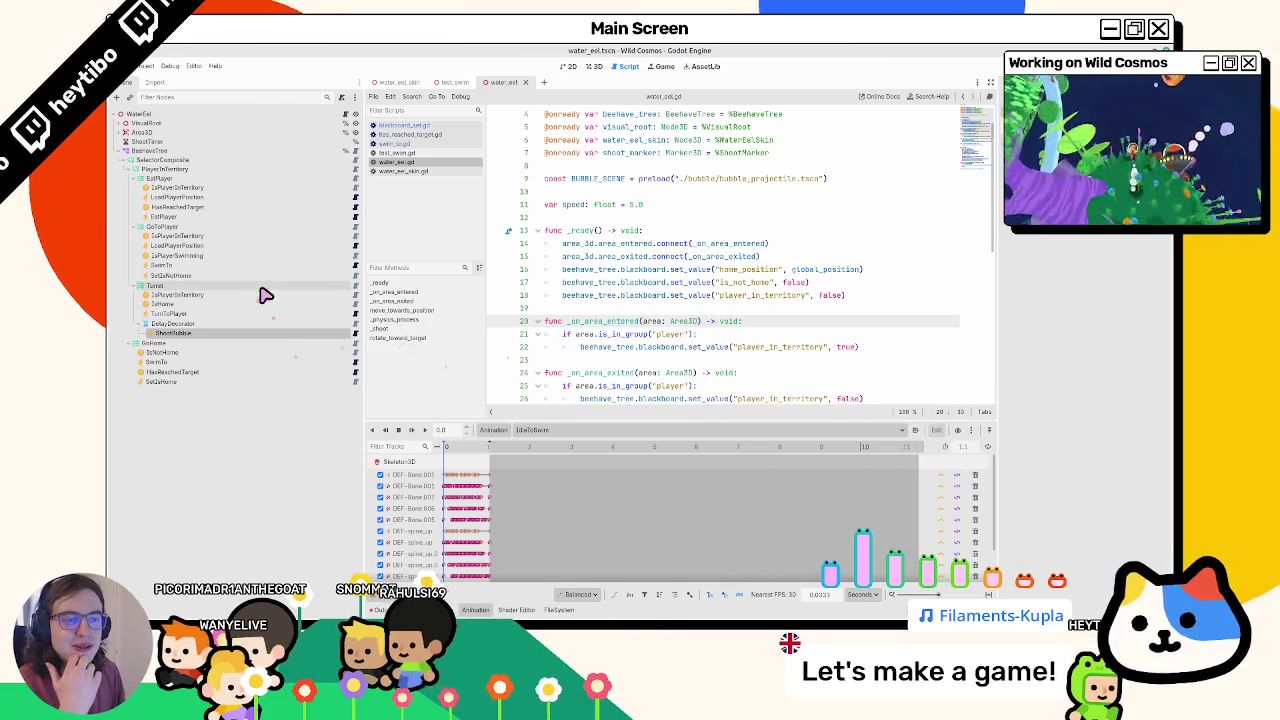
click(266, 276)
click(269, 266)
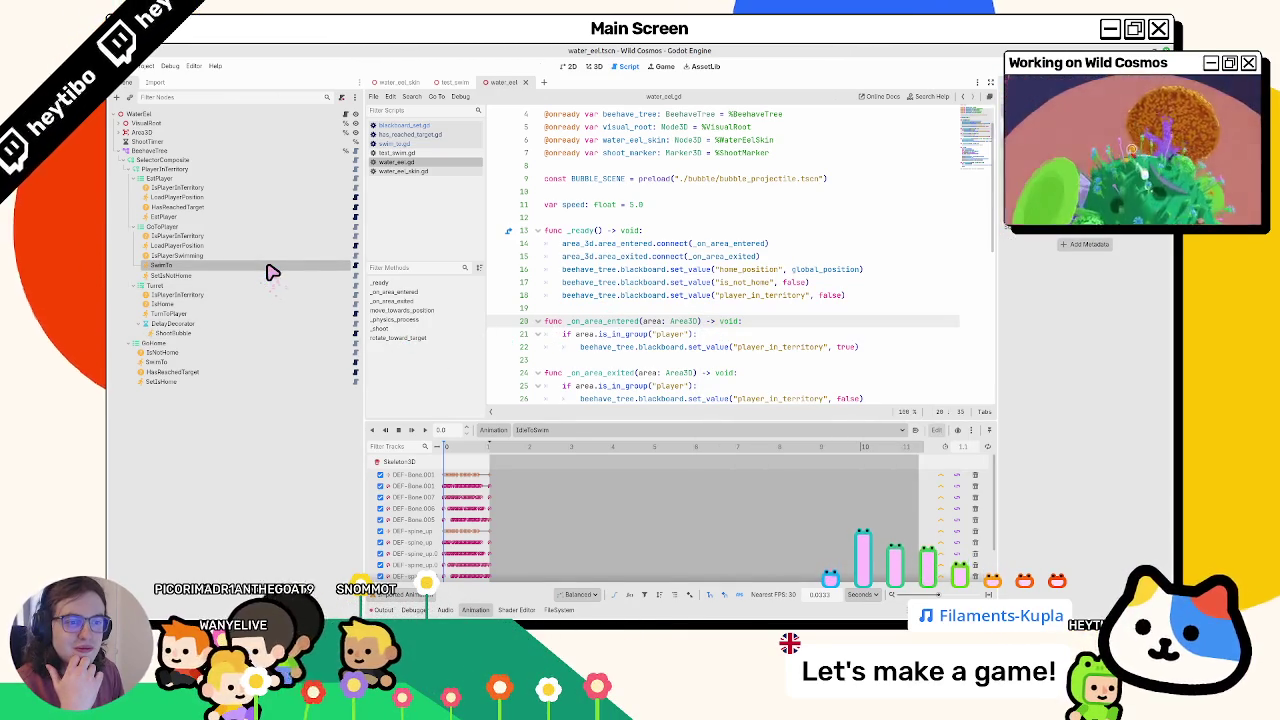
click(356, 266)
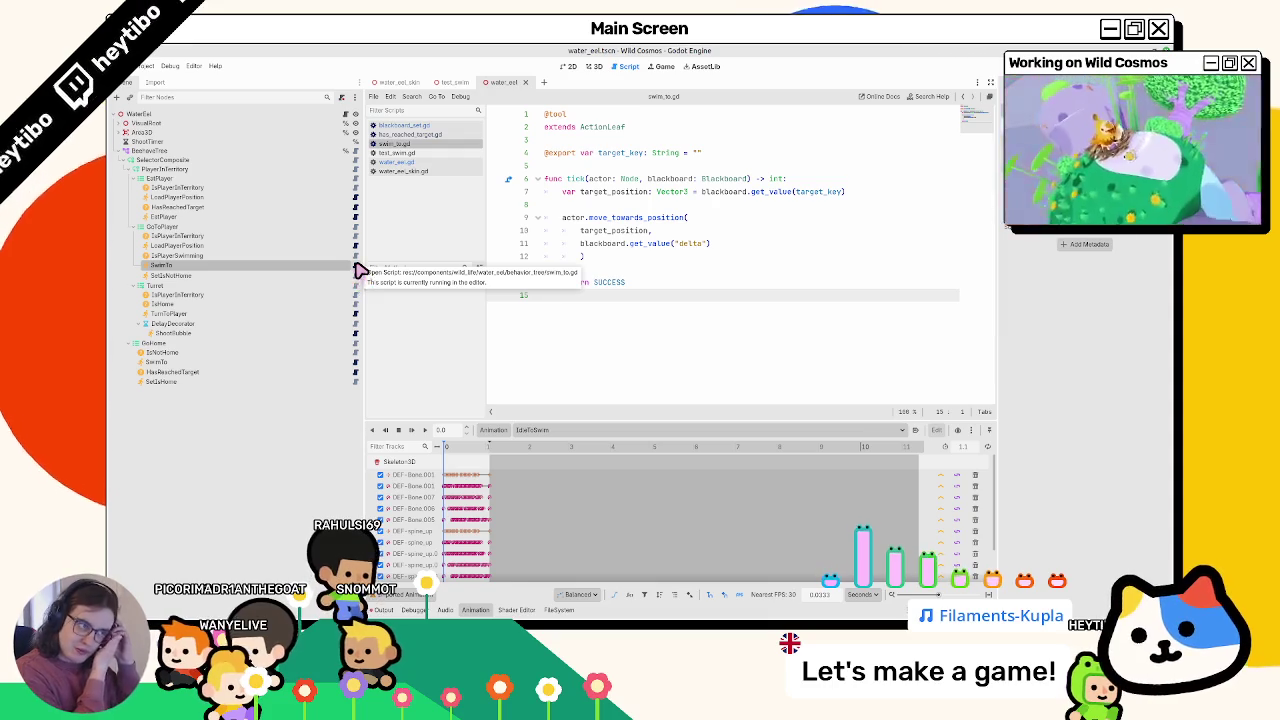
- Add a before_run() function containing pass to swim_to.gd
key(Return)
text(func _)
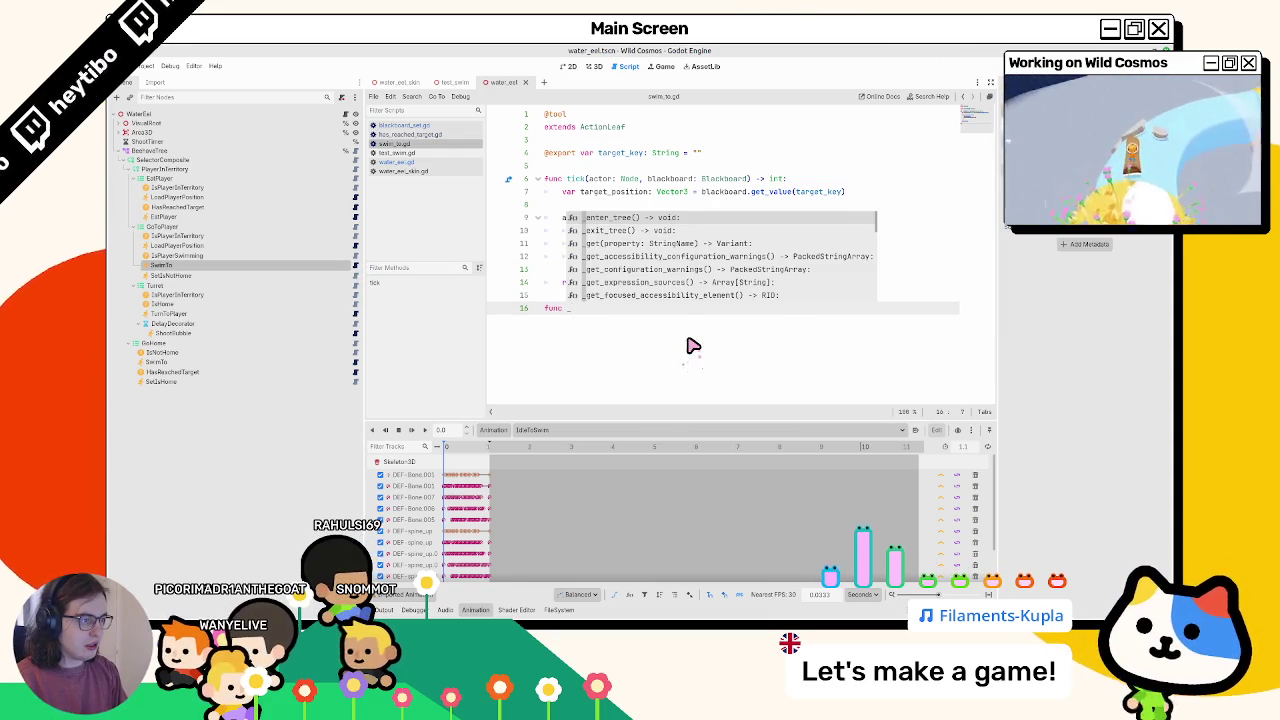
key(BackSpace)
text(aft)
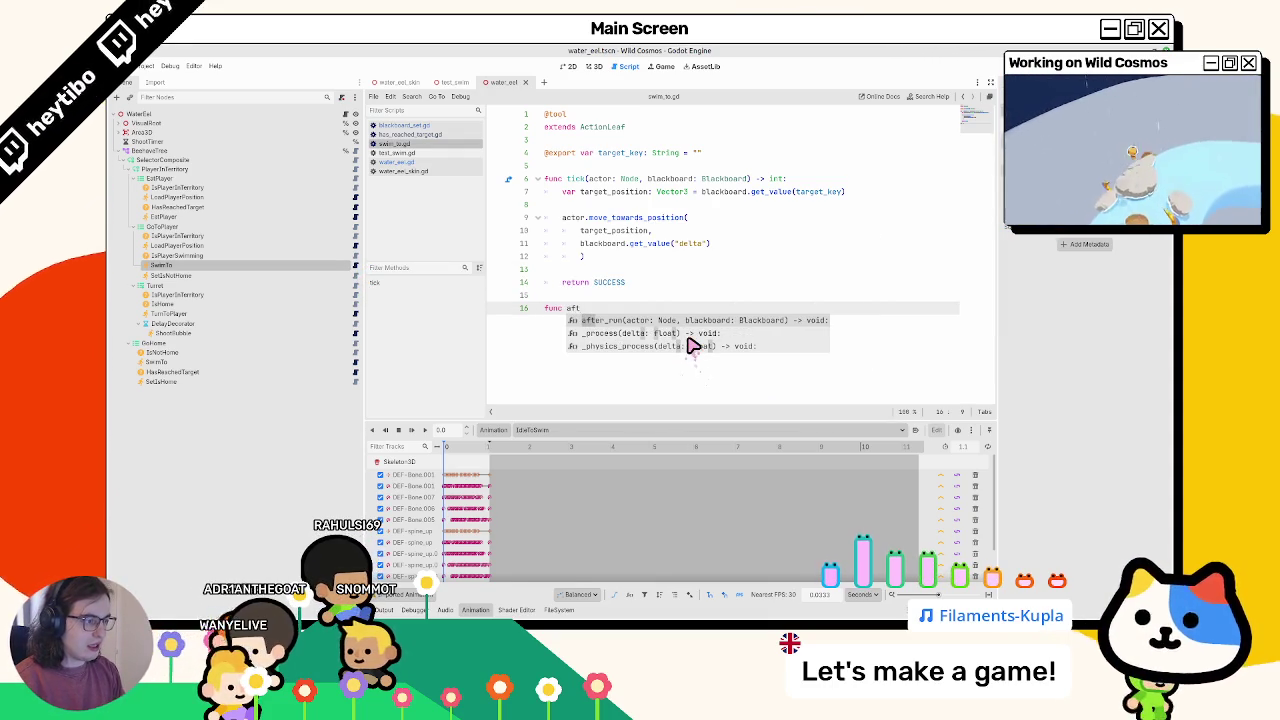
key(BackSpace)
key(BackSpace)
key(BackSpace)
text(bef)
key(Return)
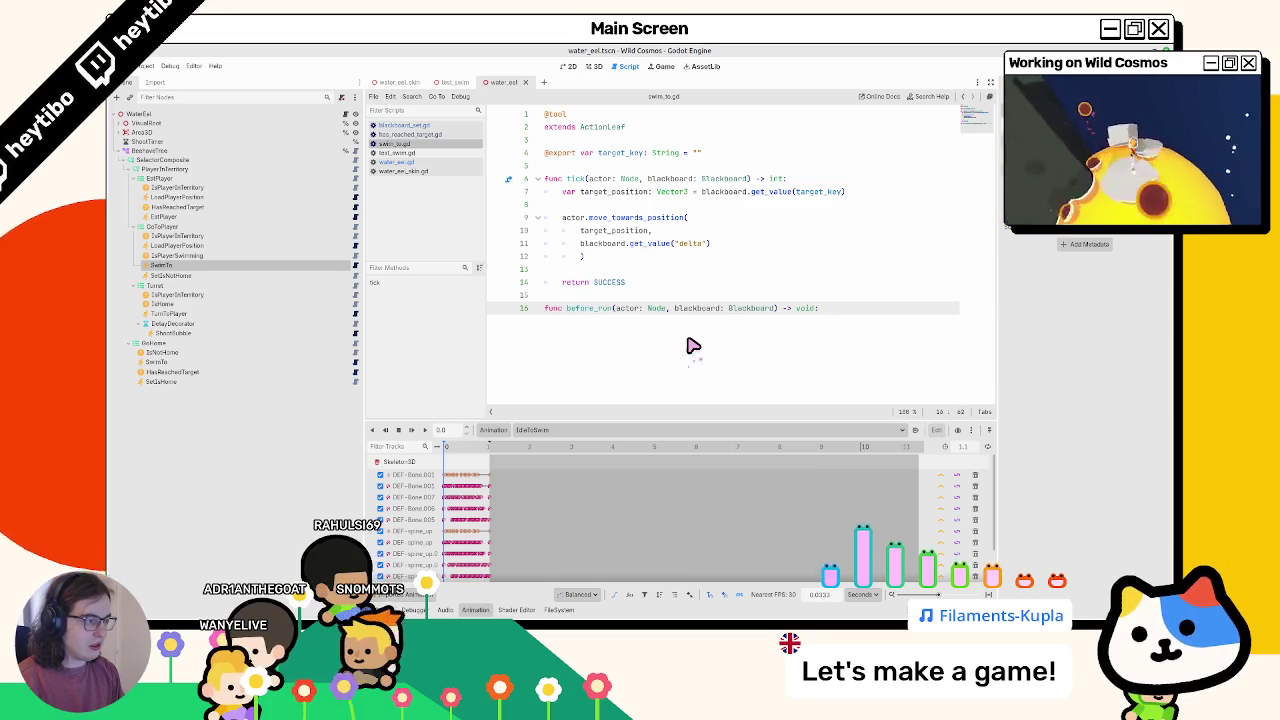
key(Return)
text(pass)
key(Return)
- Add an after_run() function printing "Halo?" and switch to the test_swim scene
key(Return)
key(BackSpace)
text(func )
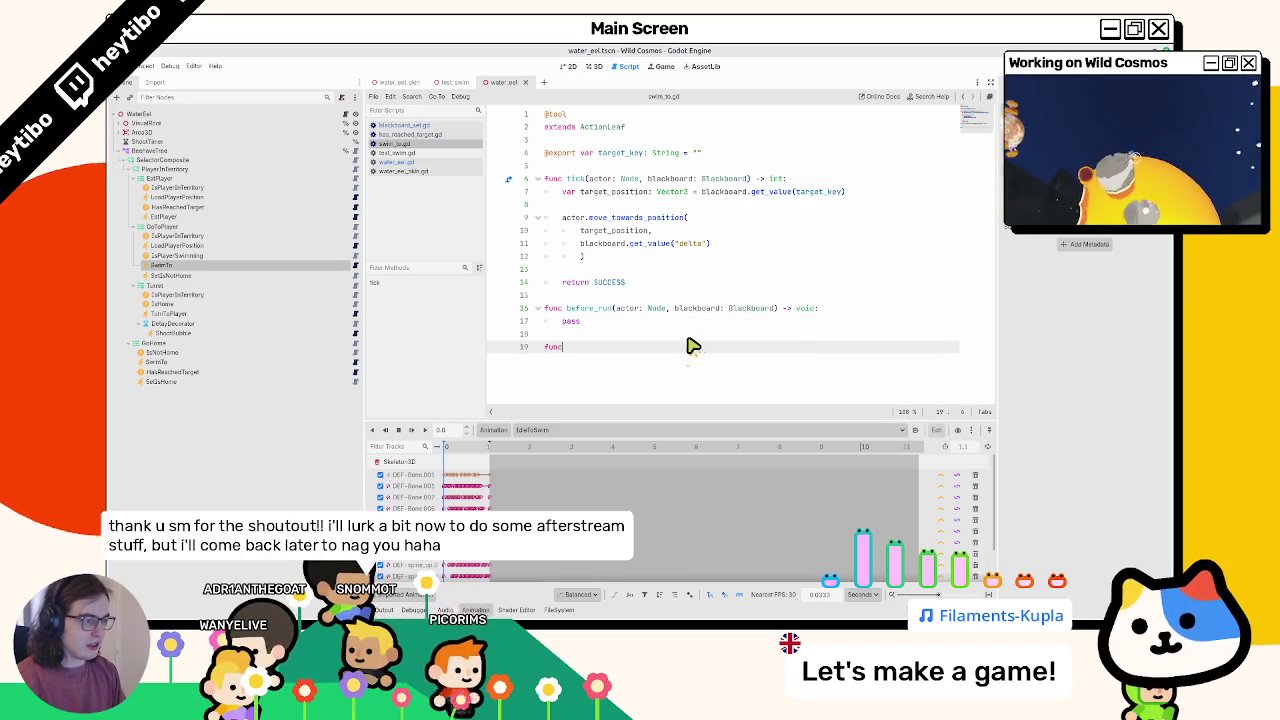
text(aft)
key(Return)
key(Return)
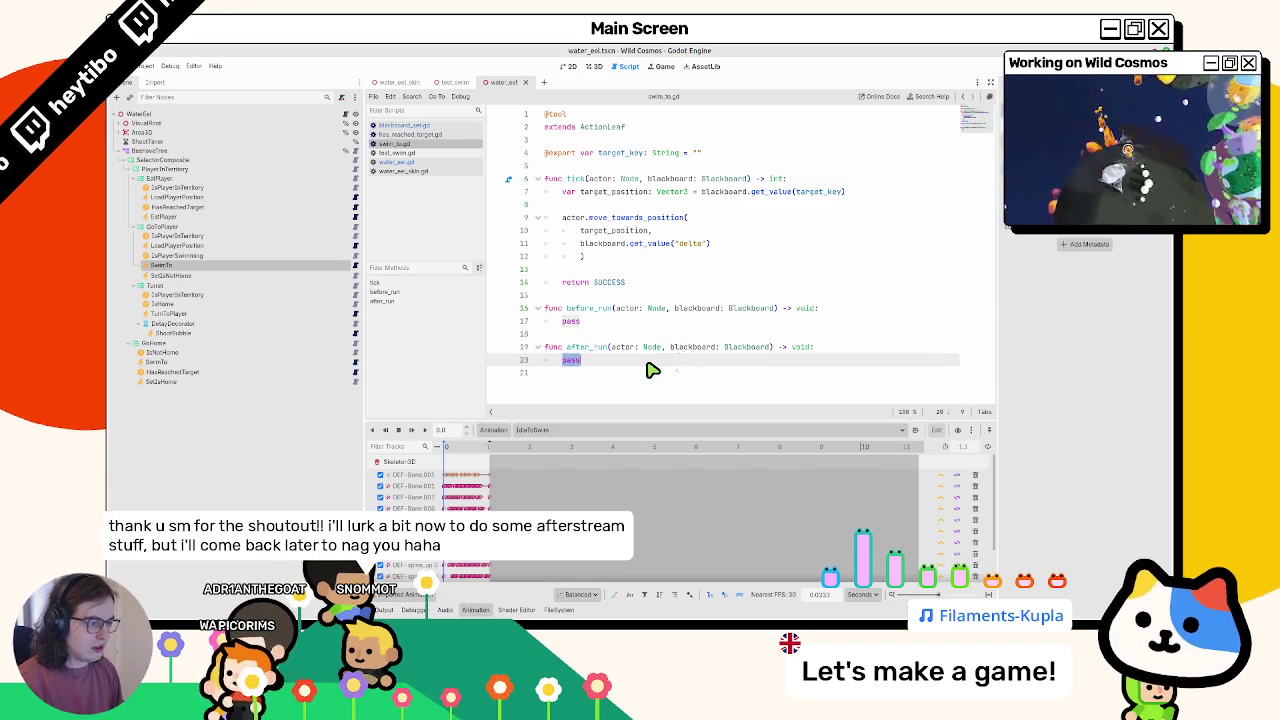
text(("Halo)
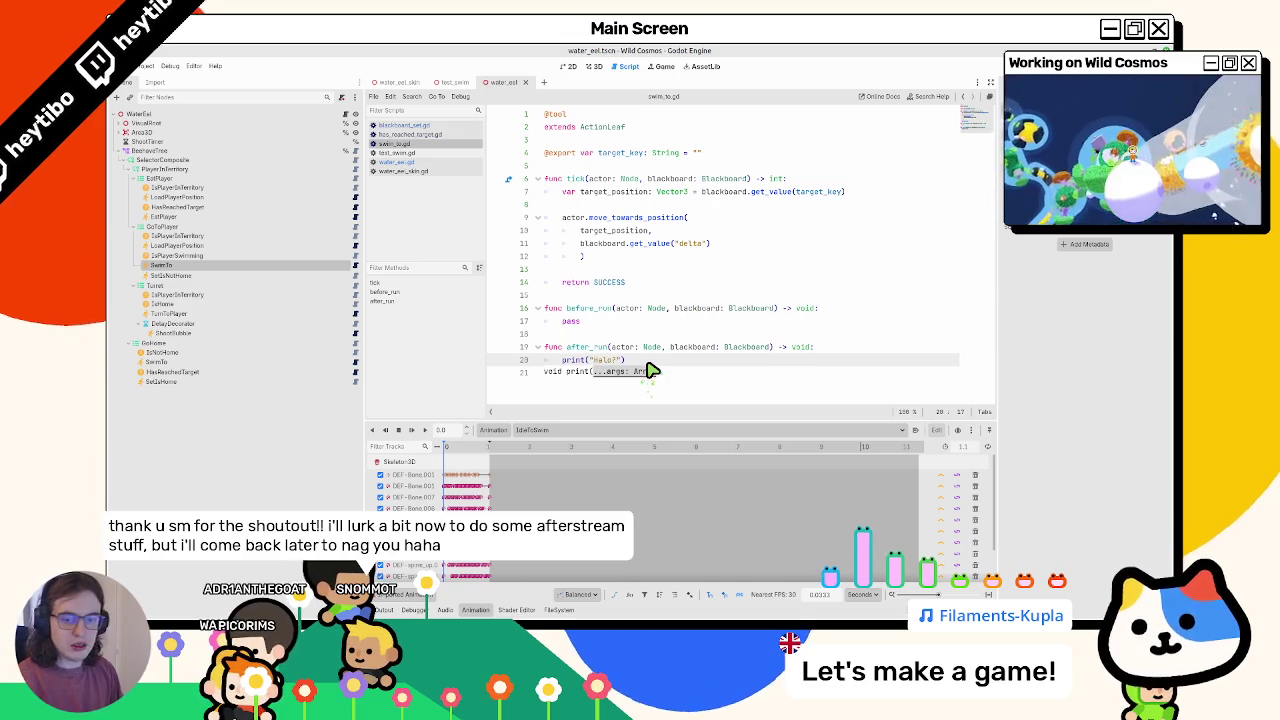
text(?)
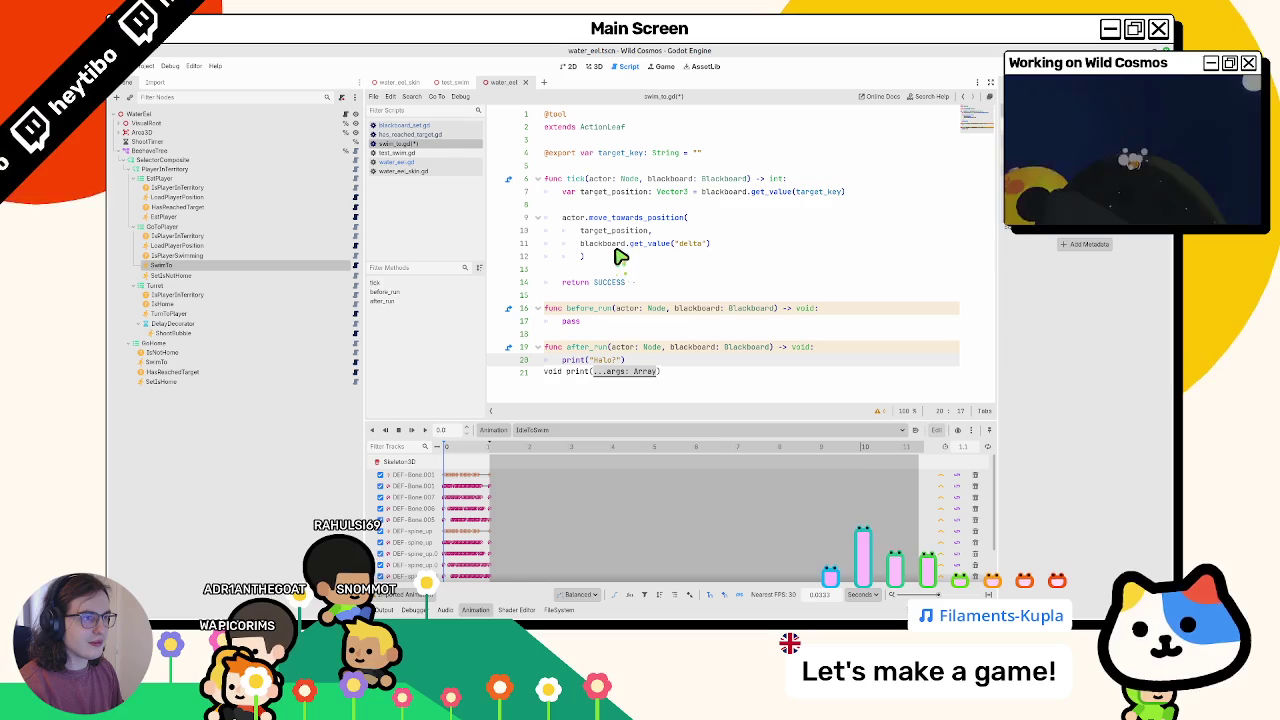
click(452, 82)
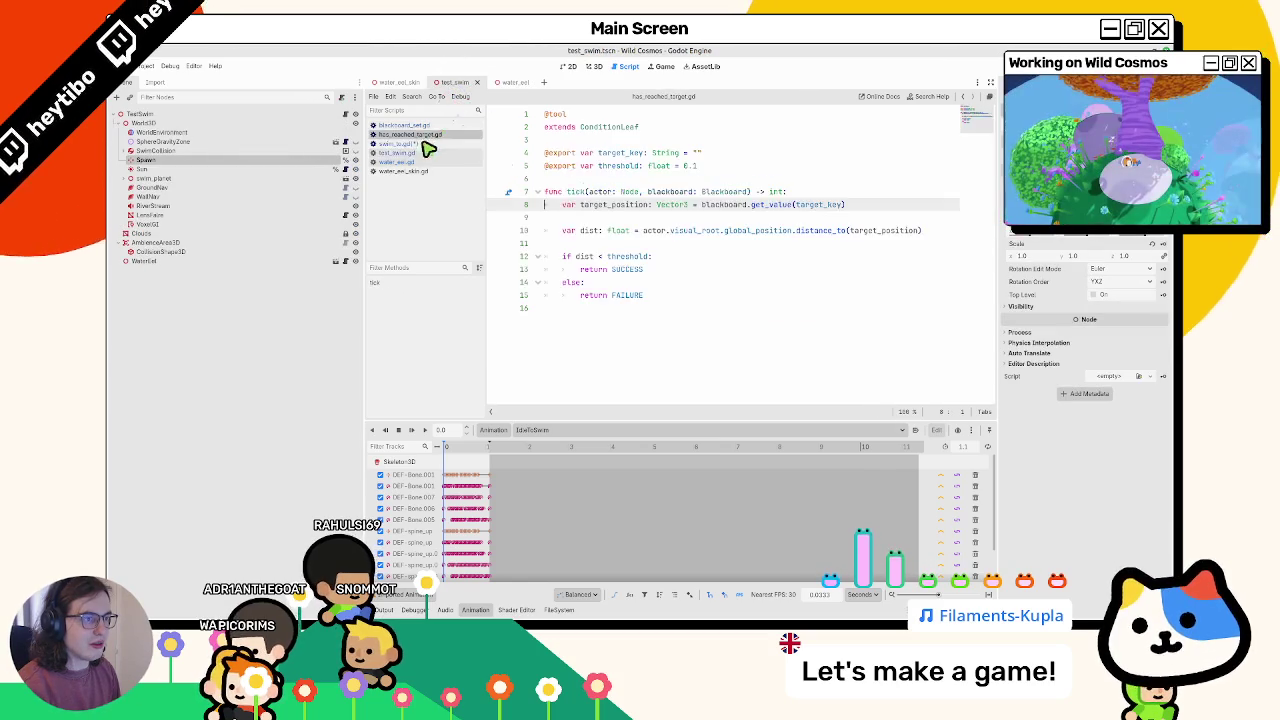
- Play the test_swim scene with F6 to watch the eel swim, then stop it with F8
click(426, 144)
key(F6)
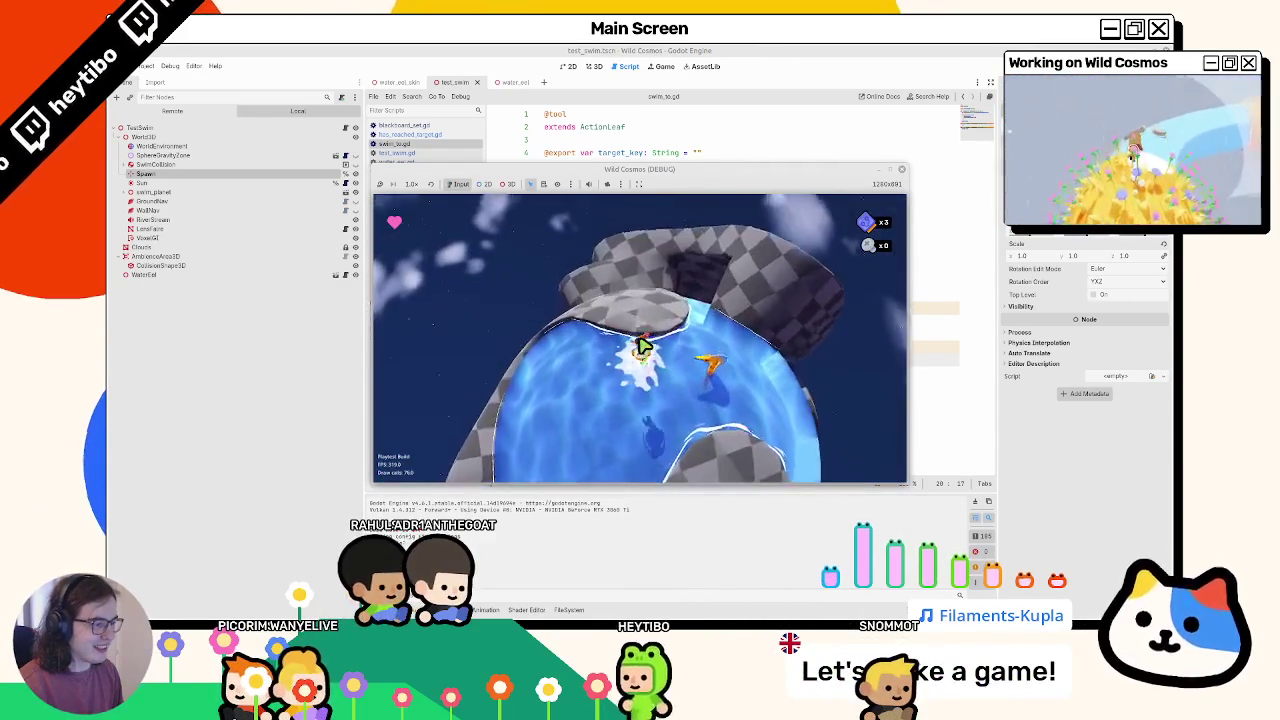
key(F8)
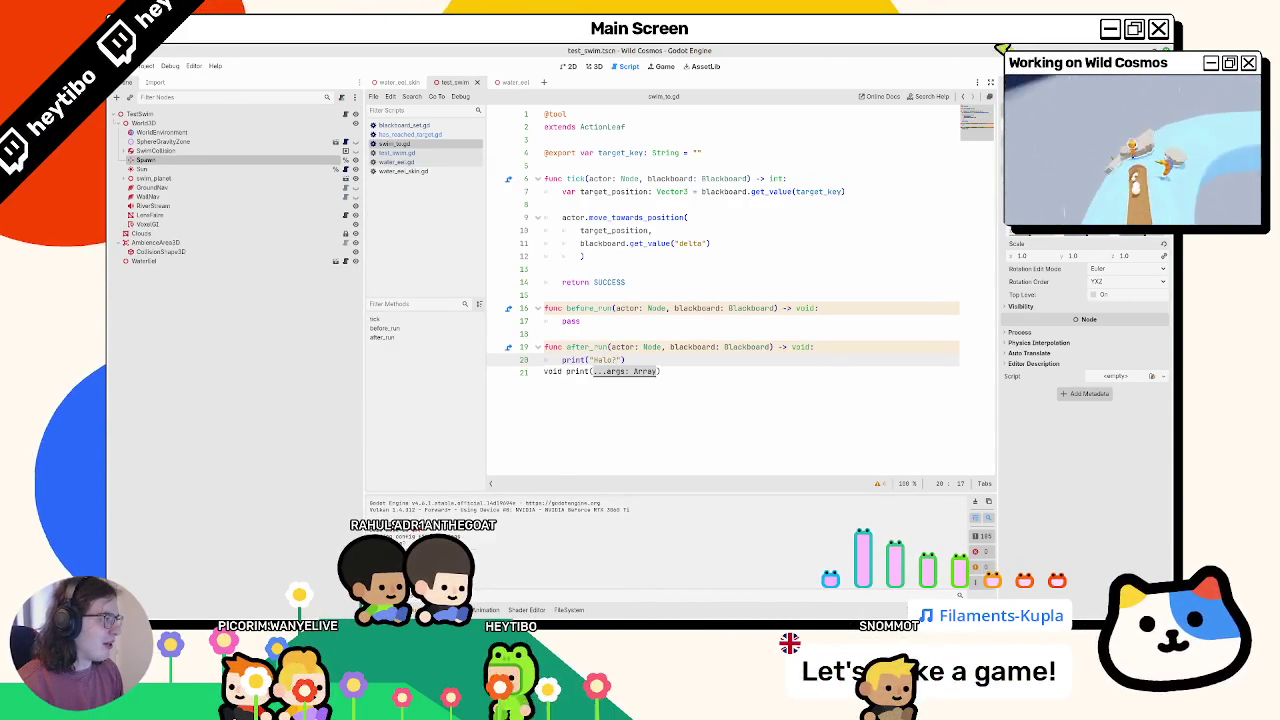
- Delete the before_run and after_run functions from swim_to.gd, then return to the water_eel scene
text(")
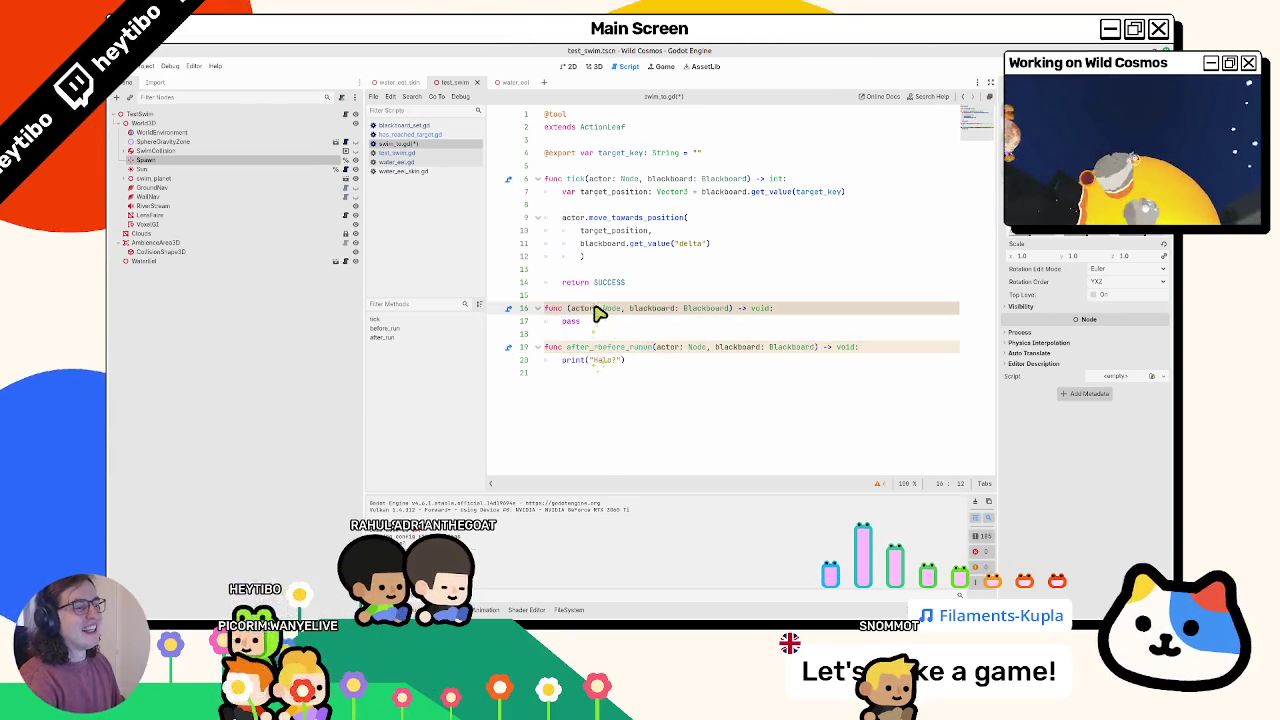
drag(603, 309, 591, 443)
key(BackSpace)
key(BackSpace)
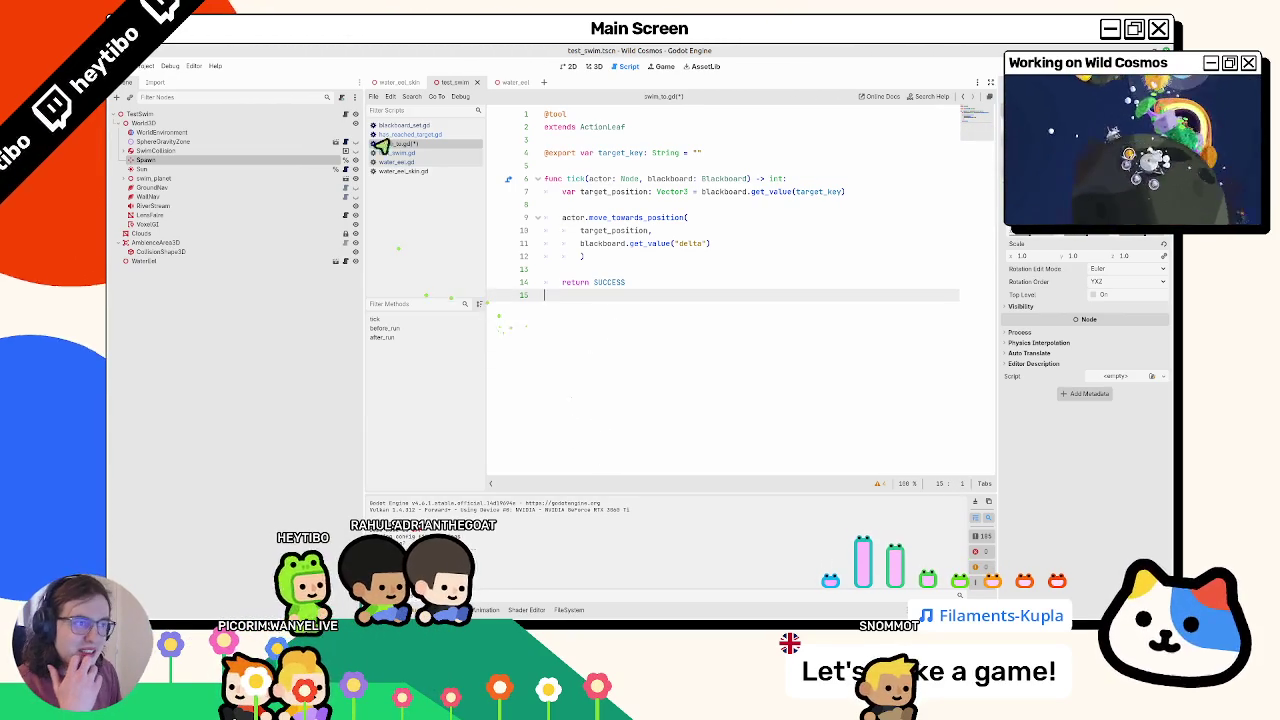
click(512, 82)
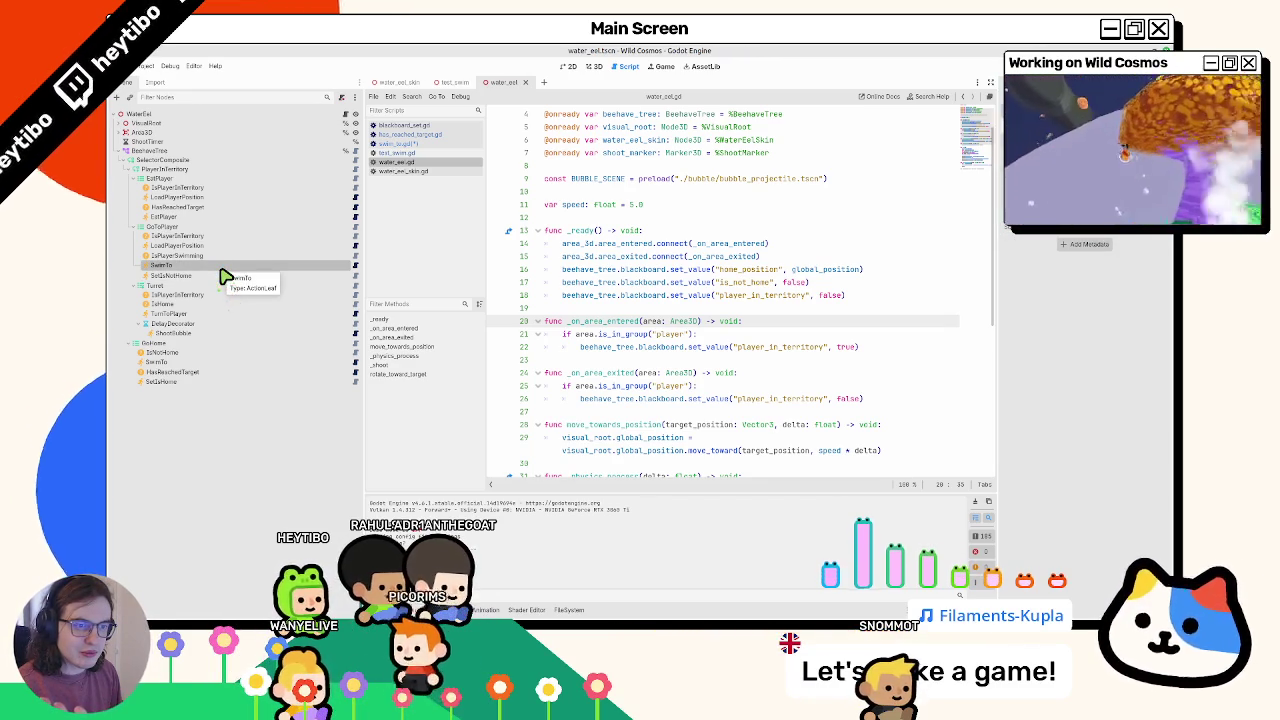
- Open the SwimTo script under GoHome and start a new actor. line in tick()
click(226, 208)
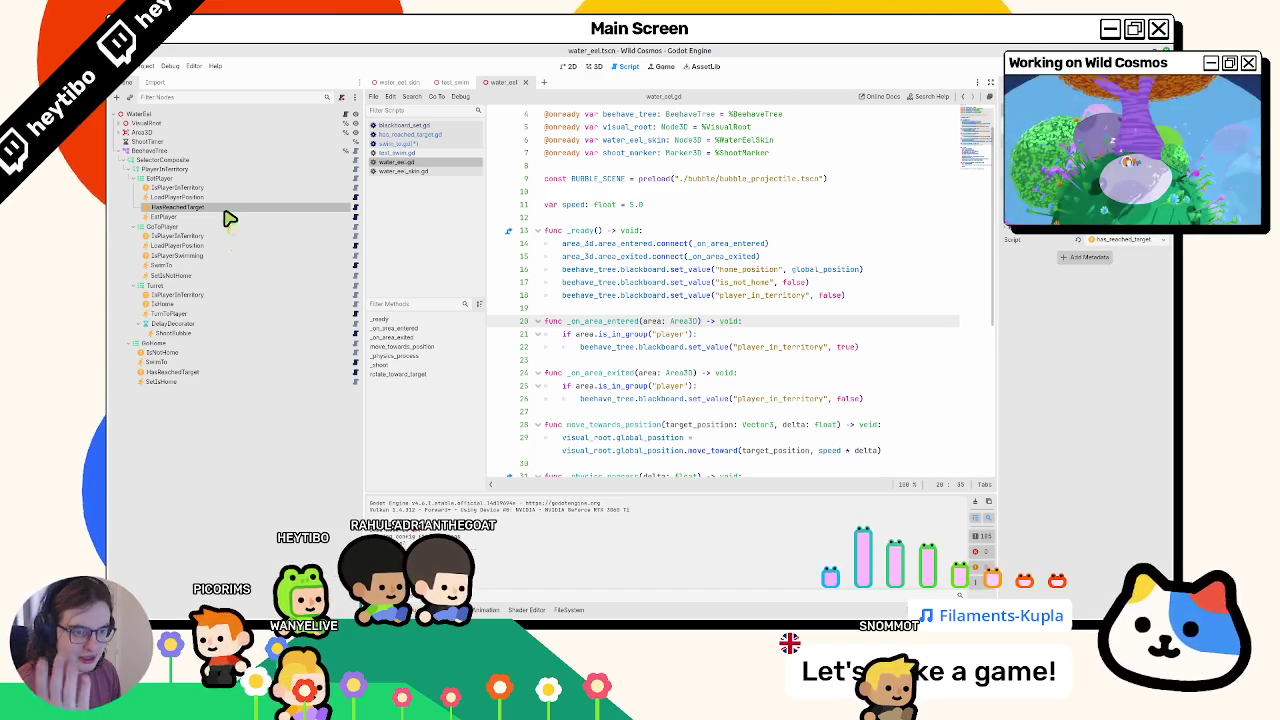
click(186, 364)
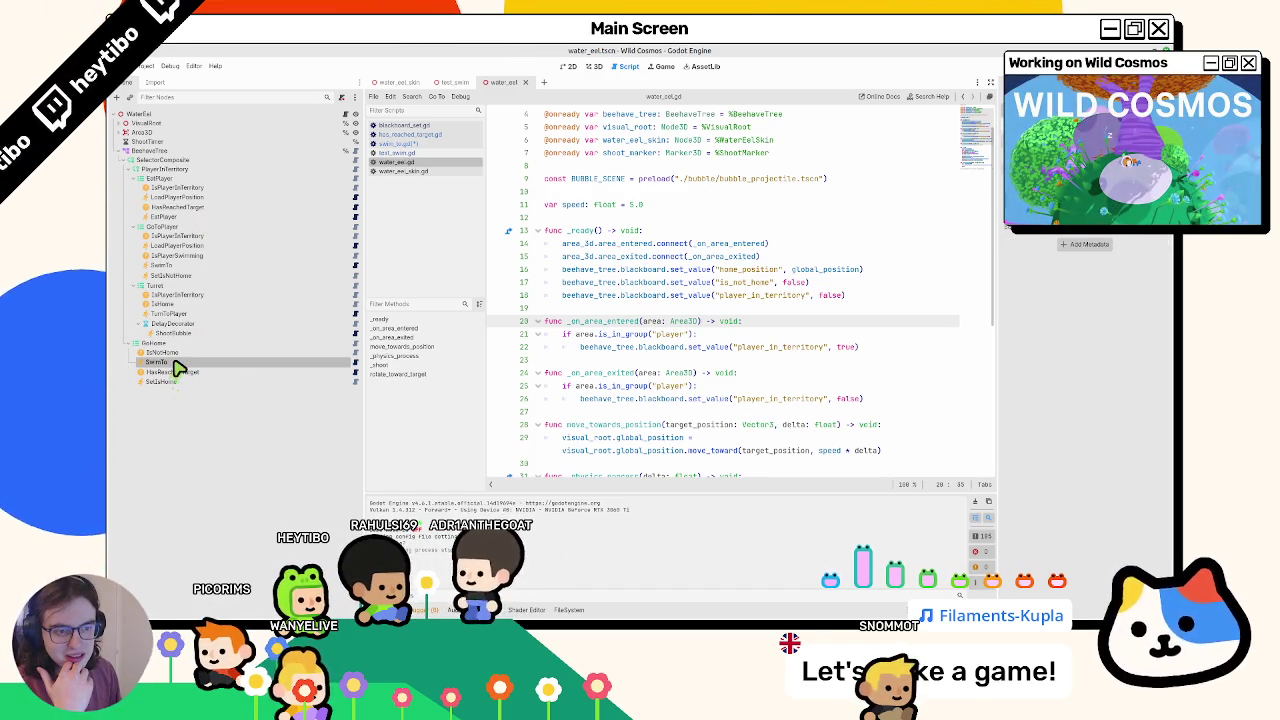
click(354, 364)
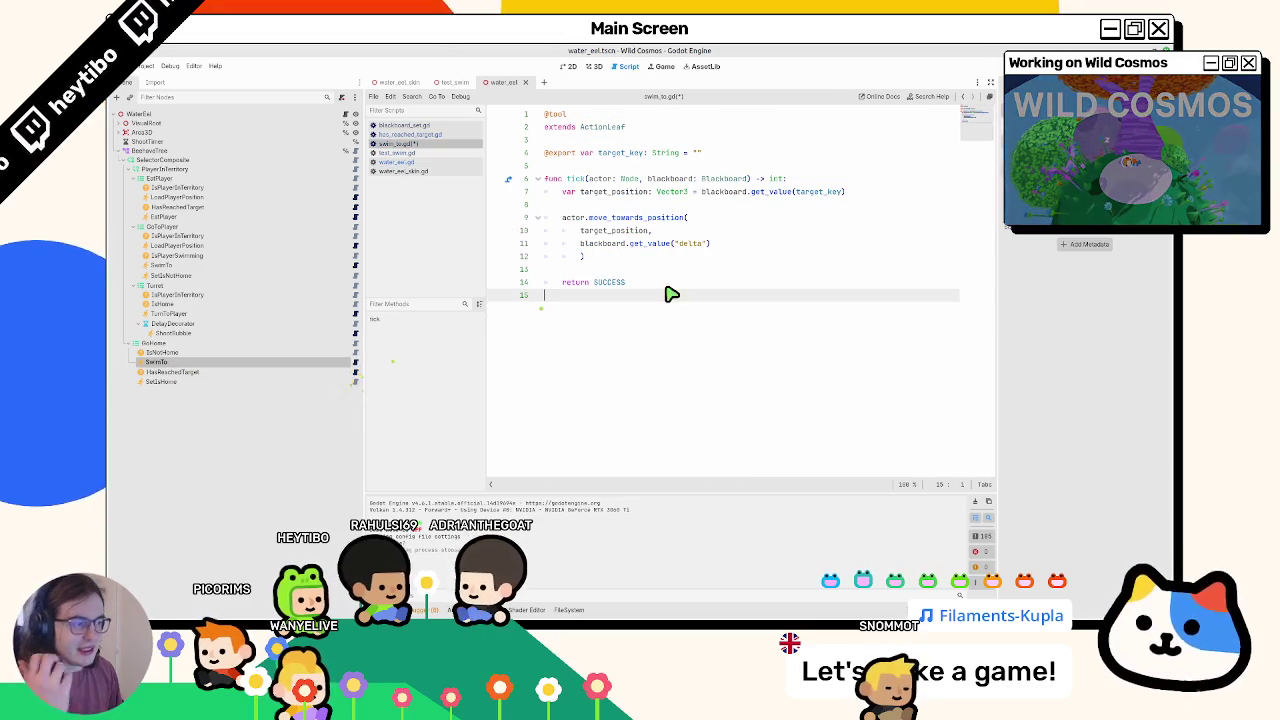
key(Up)
key(Up)
click(644, 213)
key(Up)
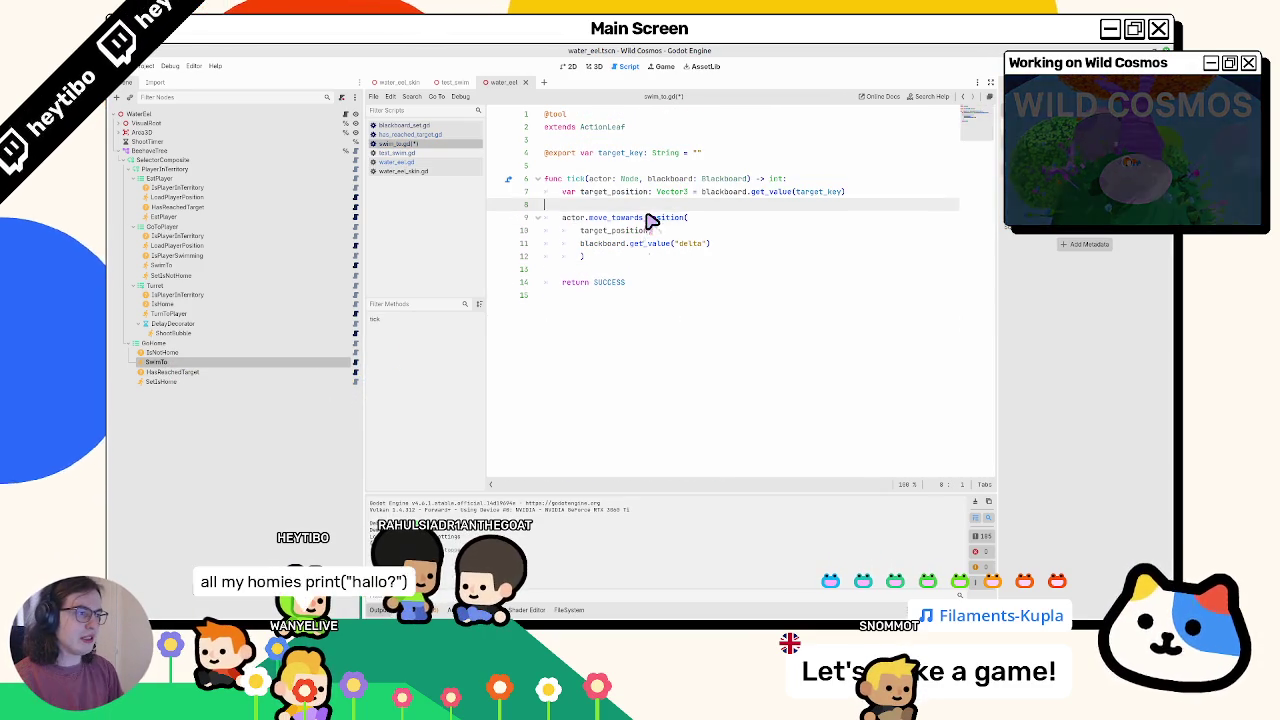
key(Return)
key(Up)
text(tor.)
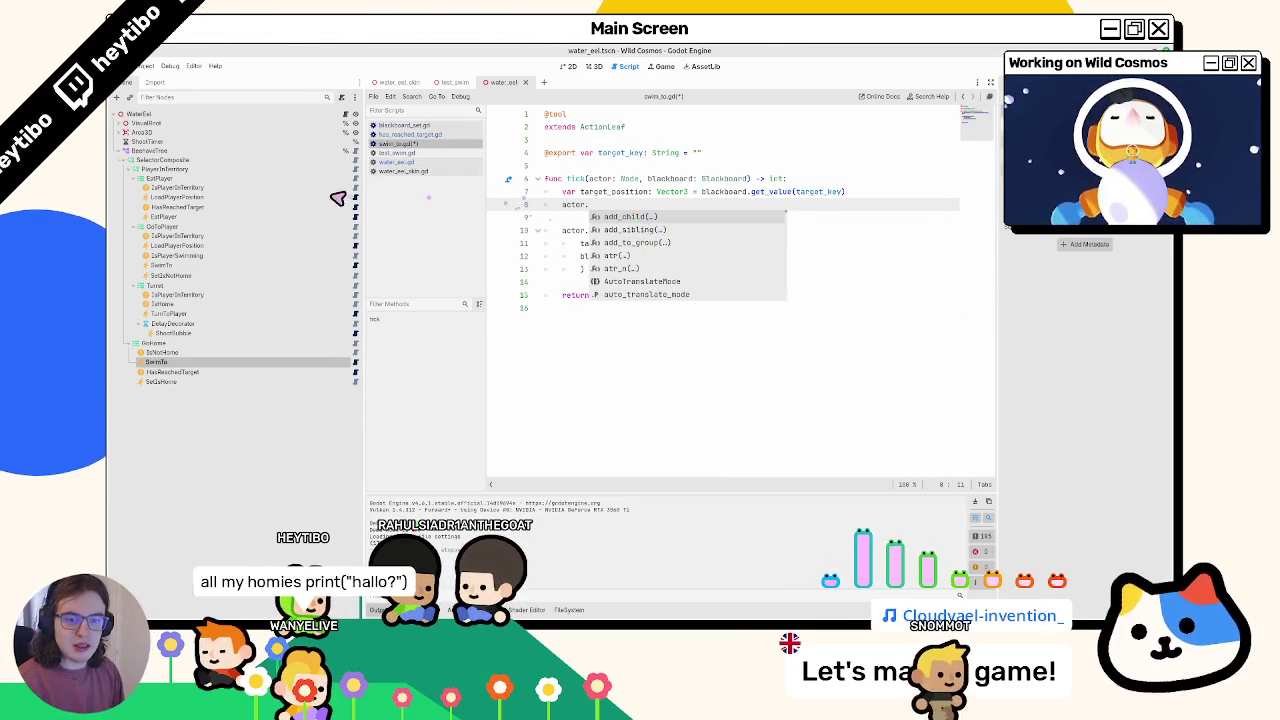
- Look up and copy the water_eel_skin variable name from water_eel.gd's declarations
click(346, 122)
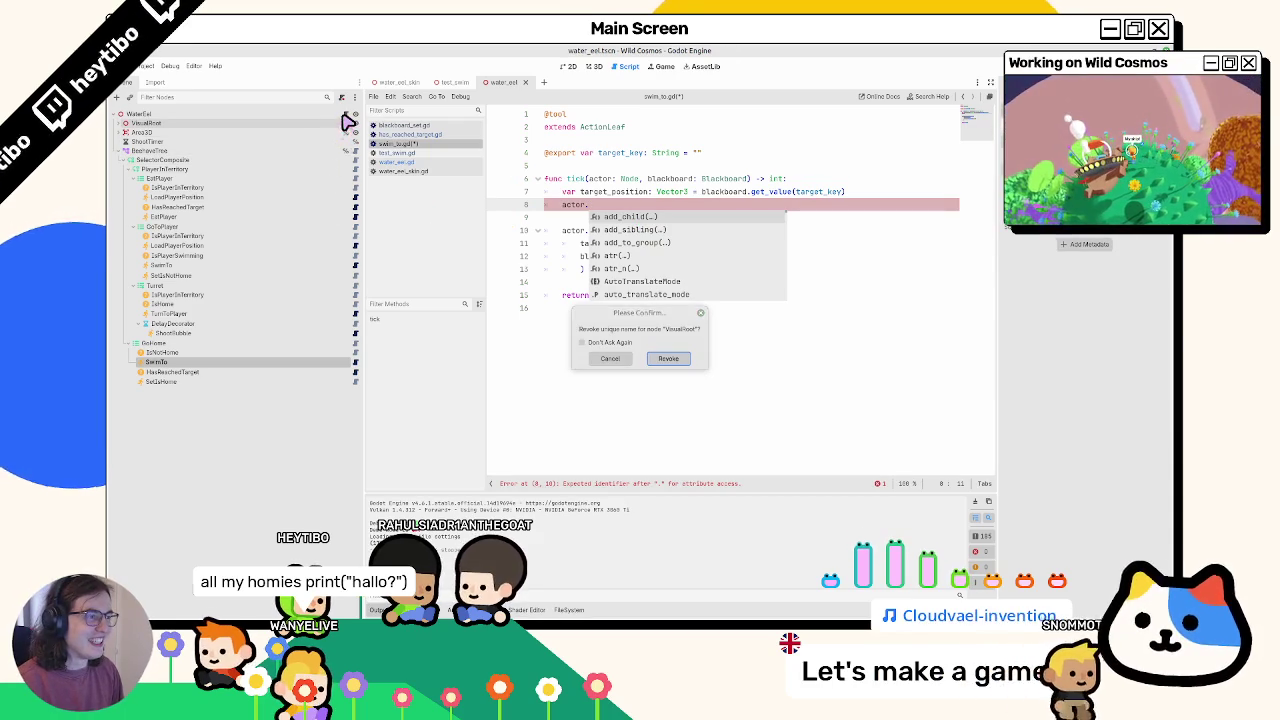
click(612, 358)
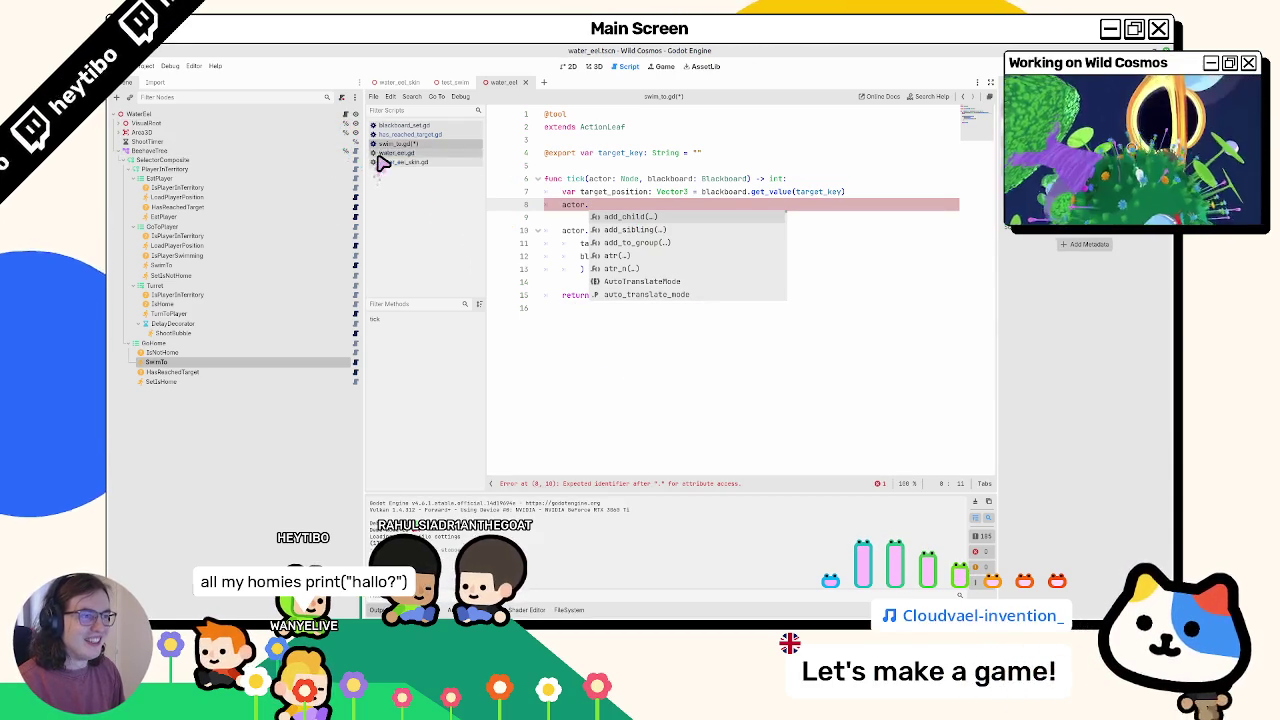
click(346, 114)
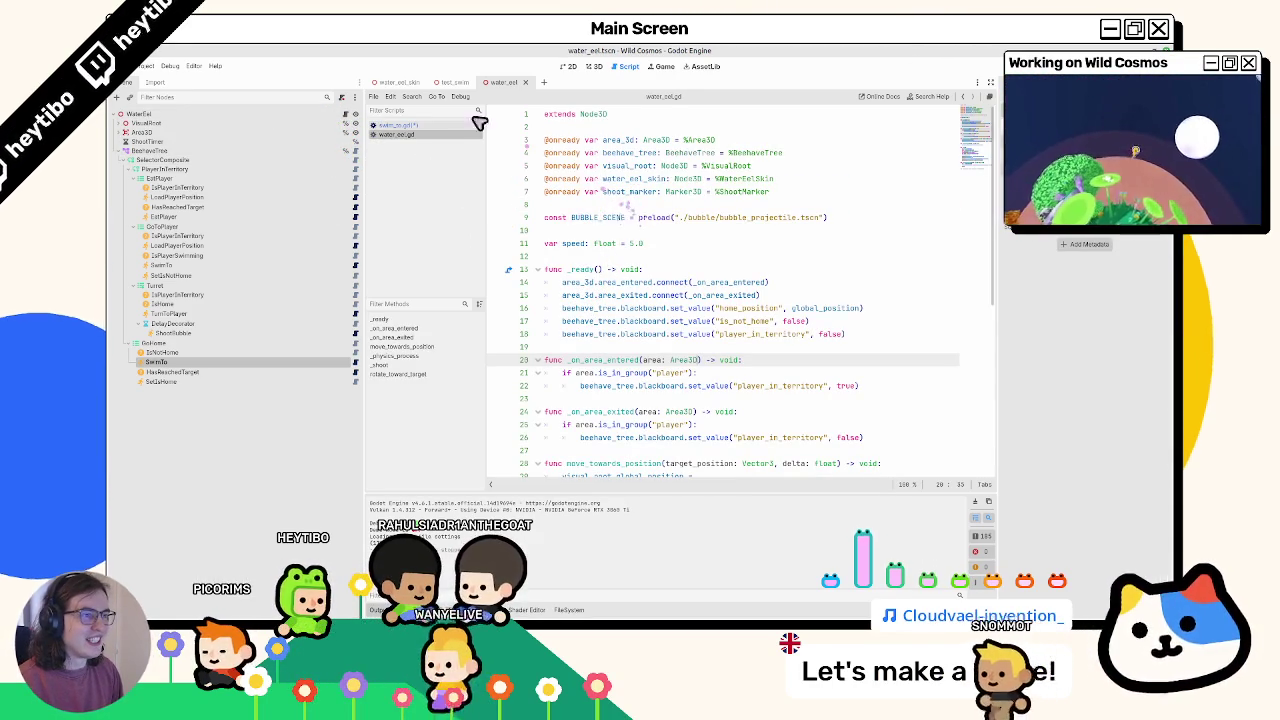
click(405, 83)
click(513, 82)
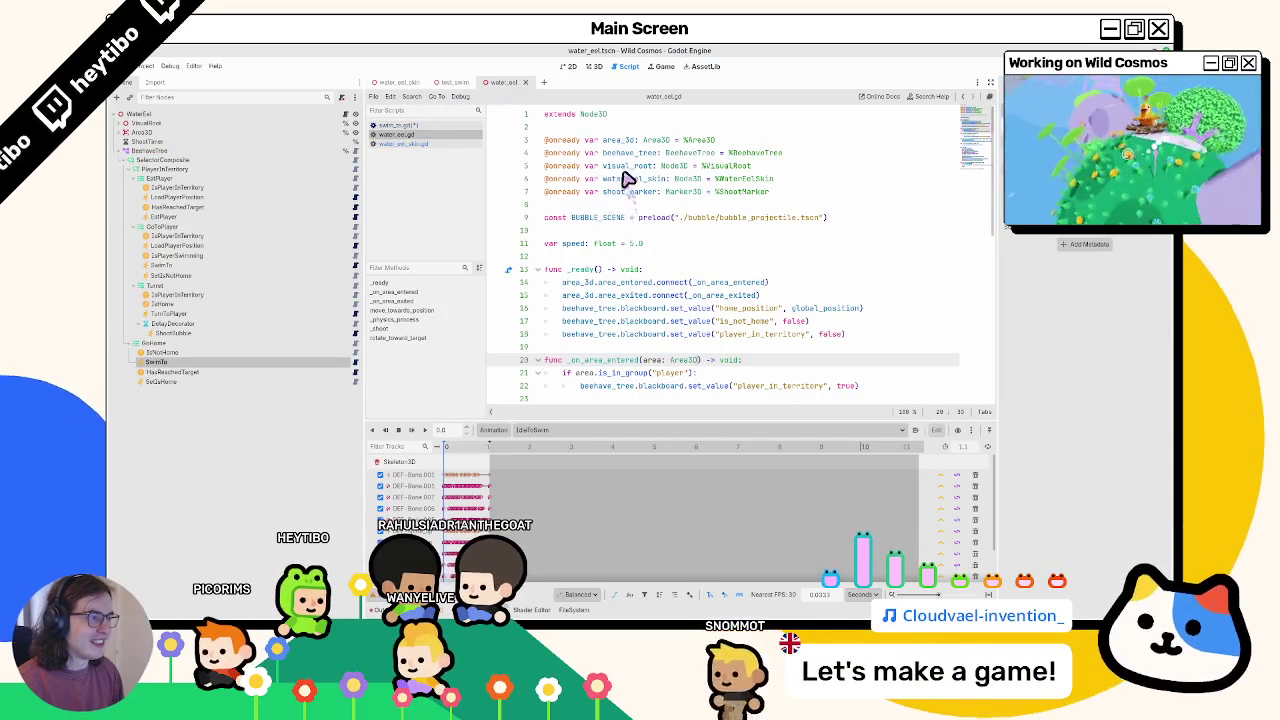
click(617, 165)
double_click(620, 153)
double_click(625, 166)
double_click(635, 178)
key(ctrl+c)
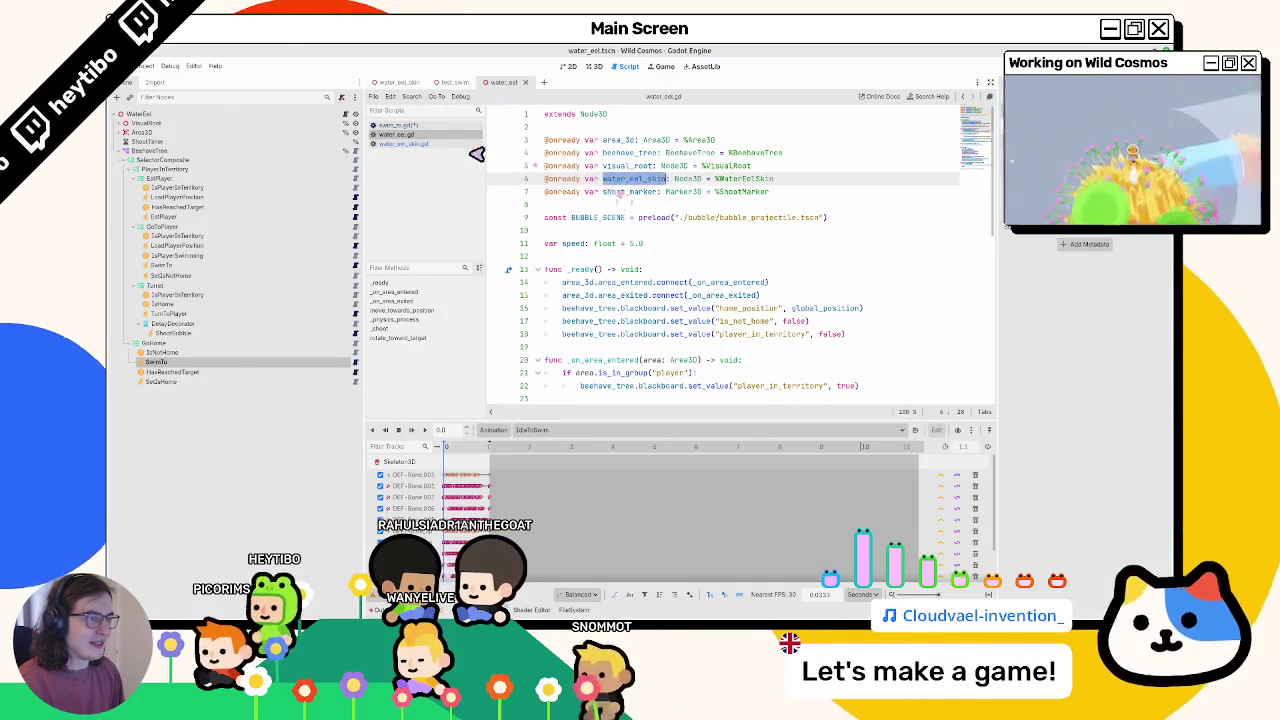
- Complete line 8 of swim_to.gd as actor.water_eel_skin.swim()
click(420, 126)
text(.)
key(ctrl+v)
text(.)
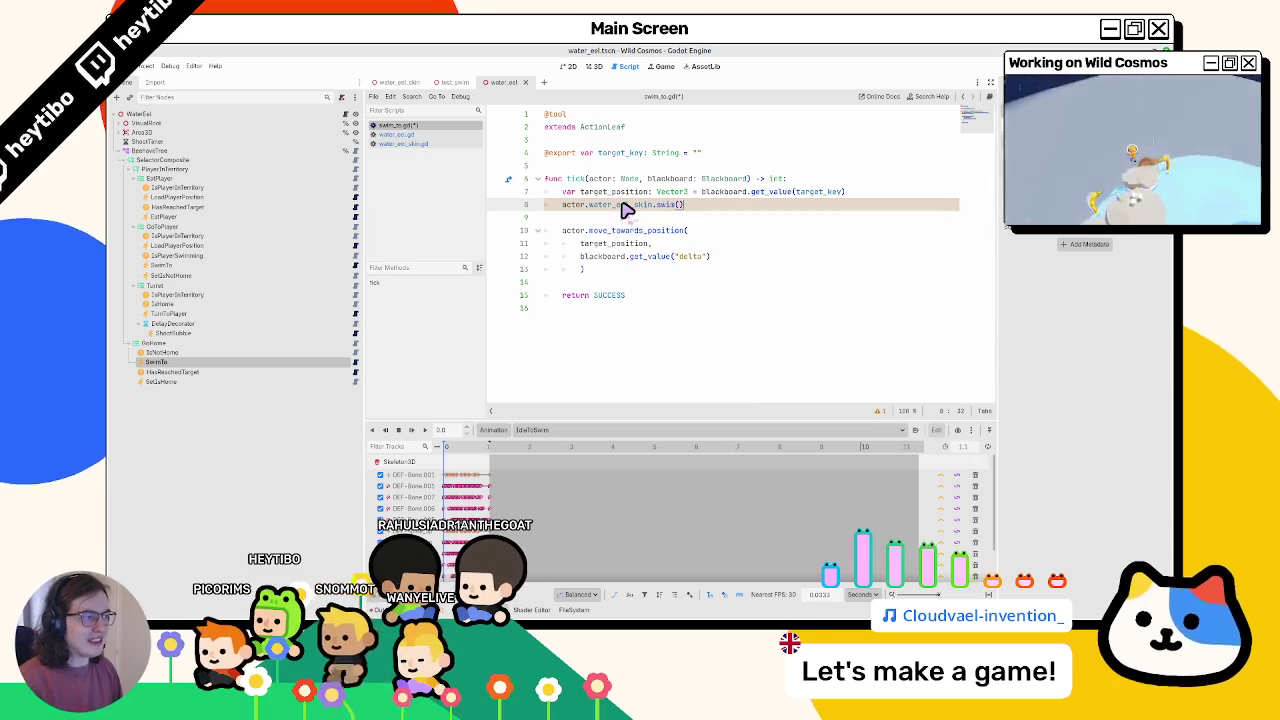
drag(562, 205, 655, 205)
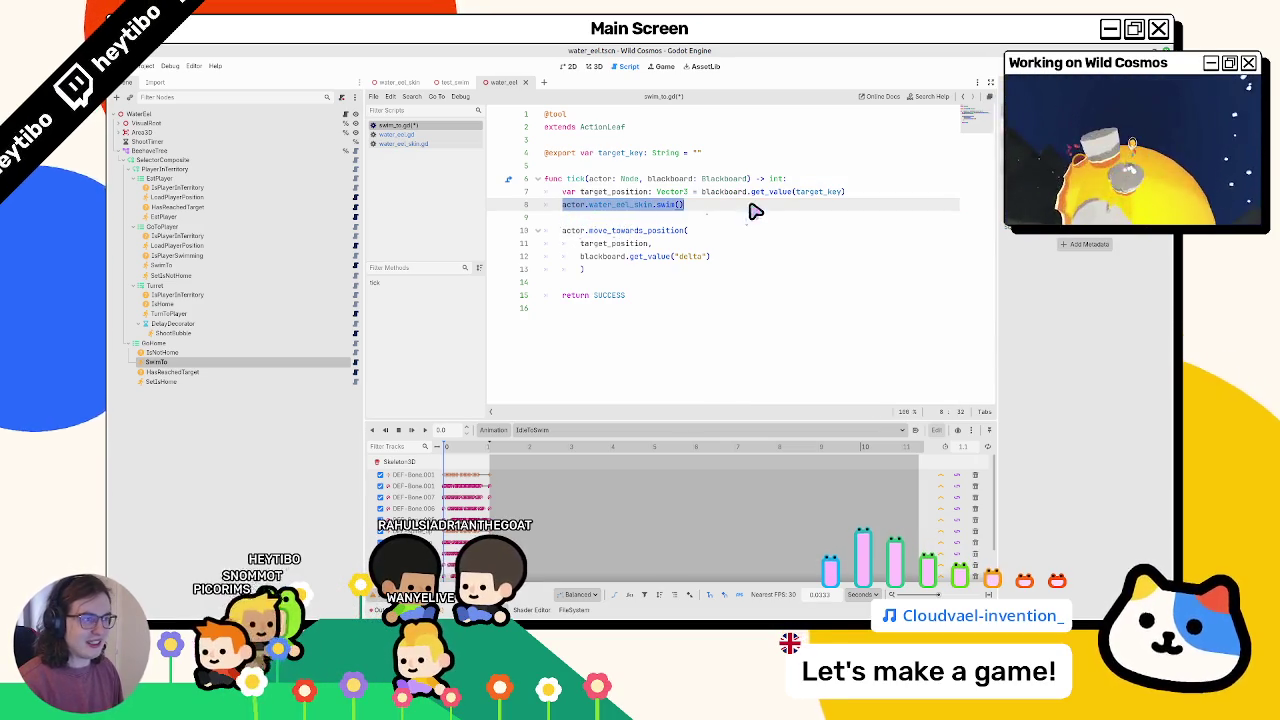
- Save swim_to.gd and inspect the SwimTo, LoadPlayerPosition and HasReachedTarget nodes
key(ctrl+s)
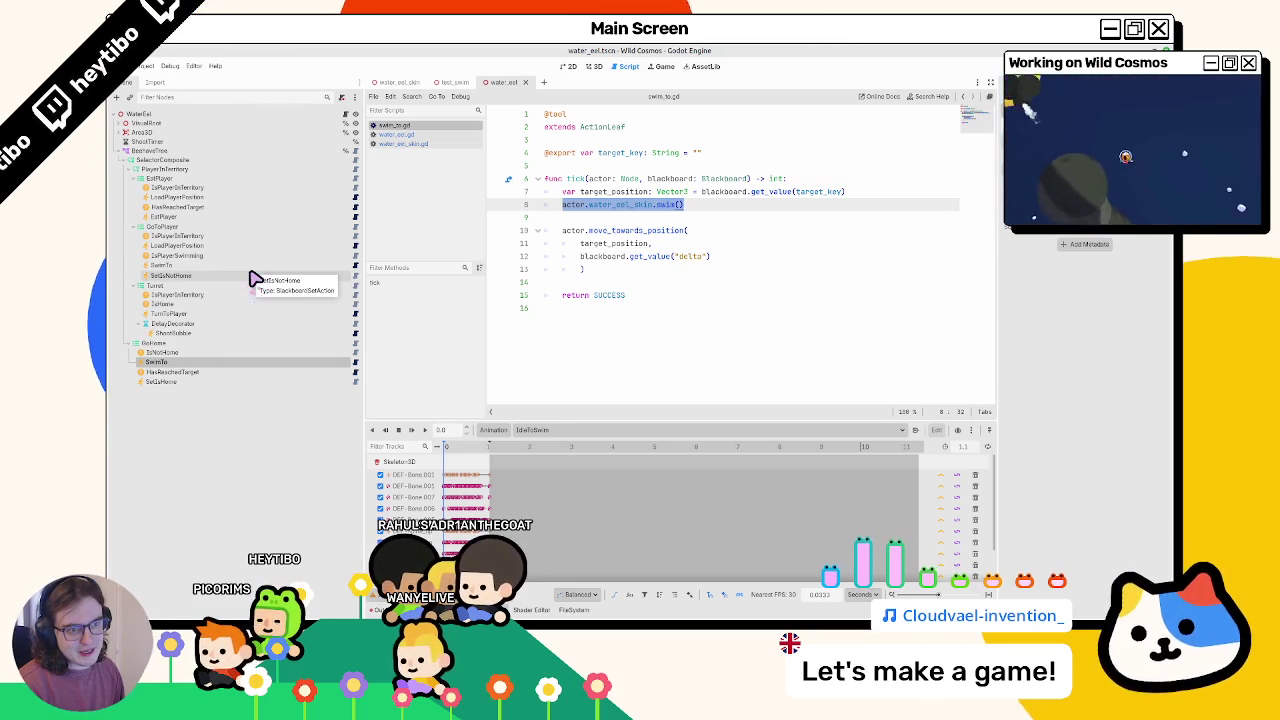
click(242, 267)
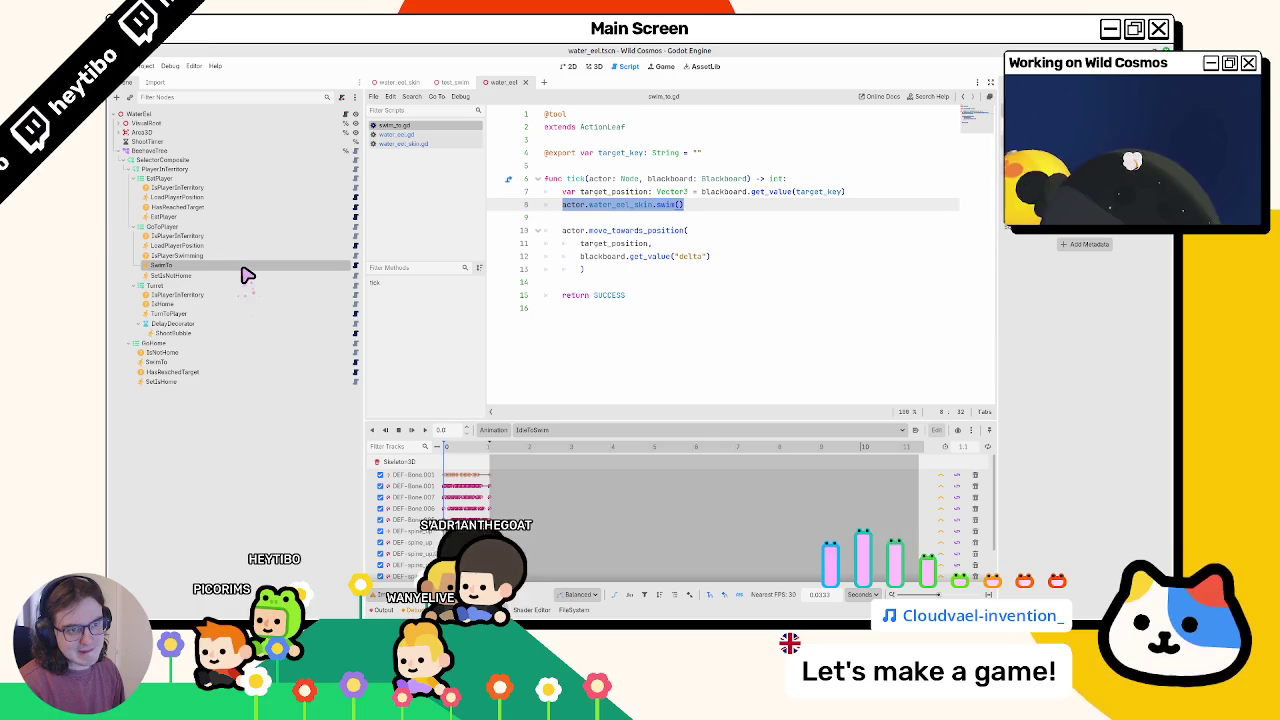
click(250, 247)
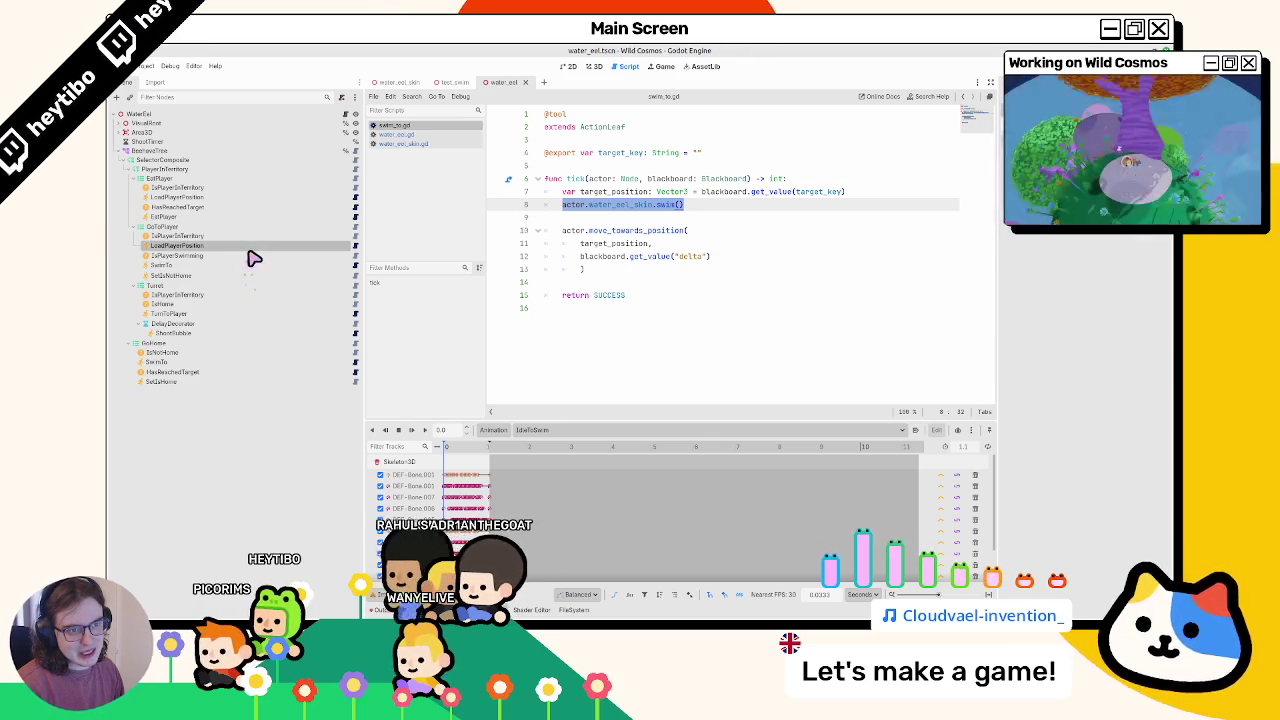
click(234, 208)
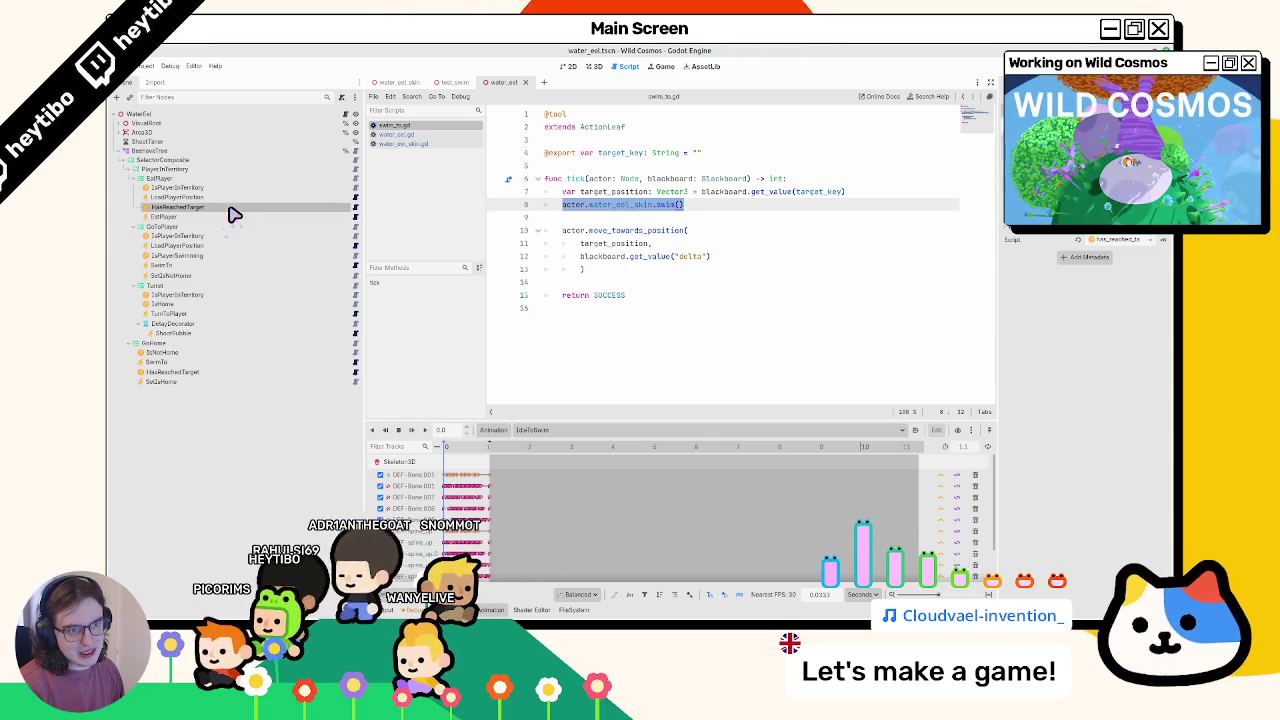
click(214, 373)
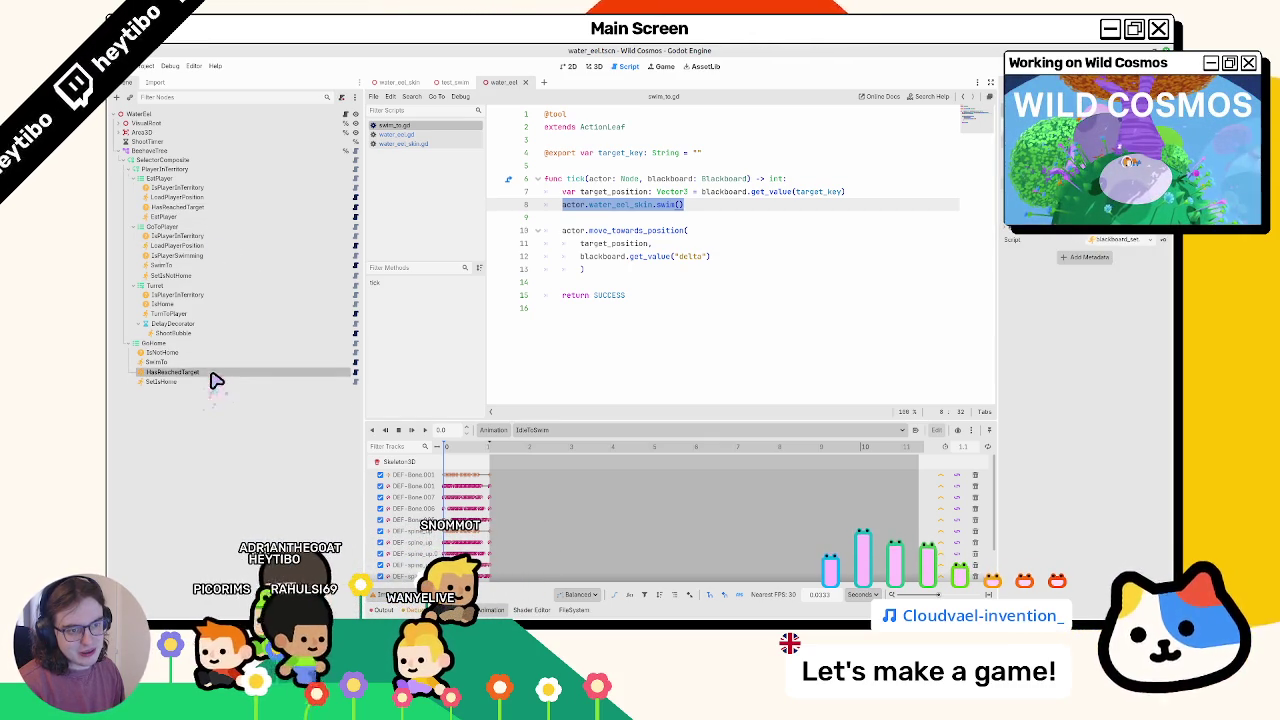
- Review has_reached_target.gd and blackboard_set.gd, then open the eel's water_eel.gd script
click(352, 373)
click(345, 382)
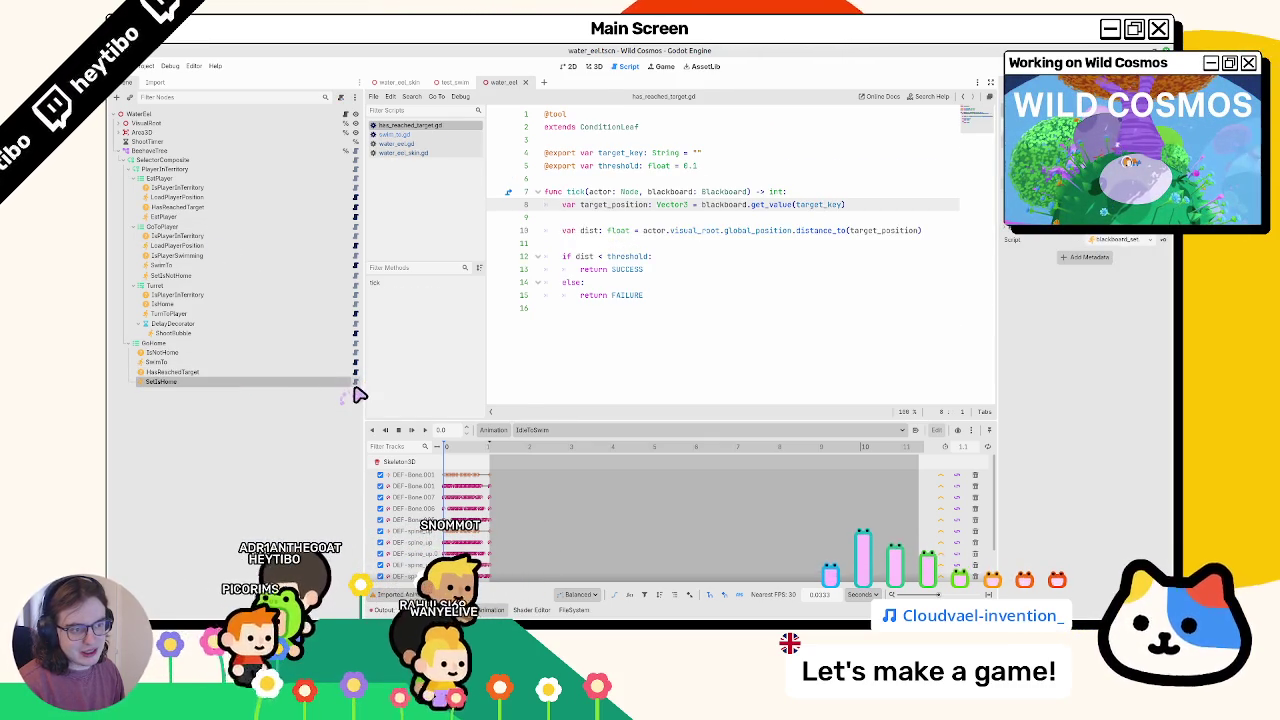
click(352, 382)
scroll(587, 347, down, 4)
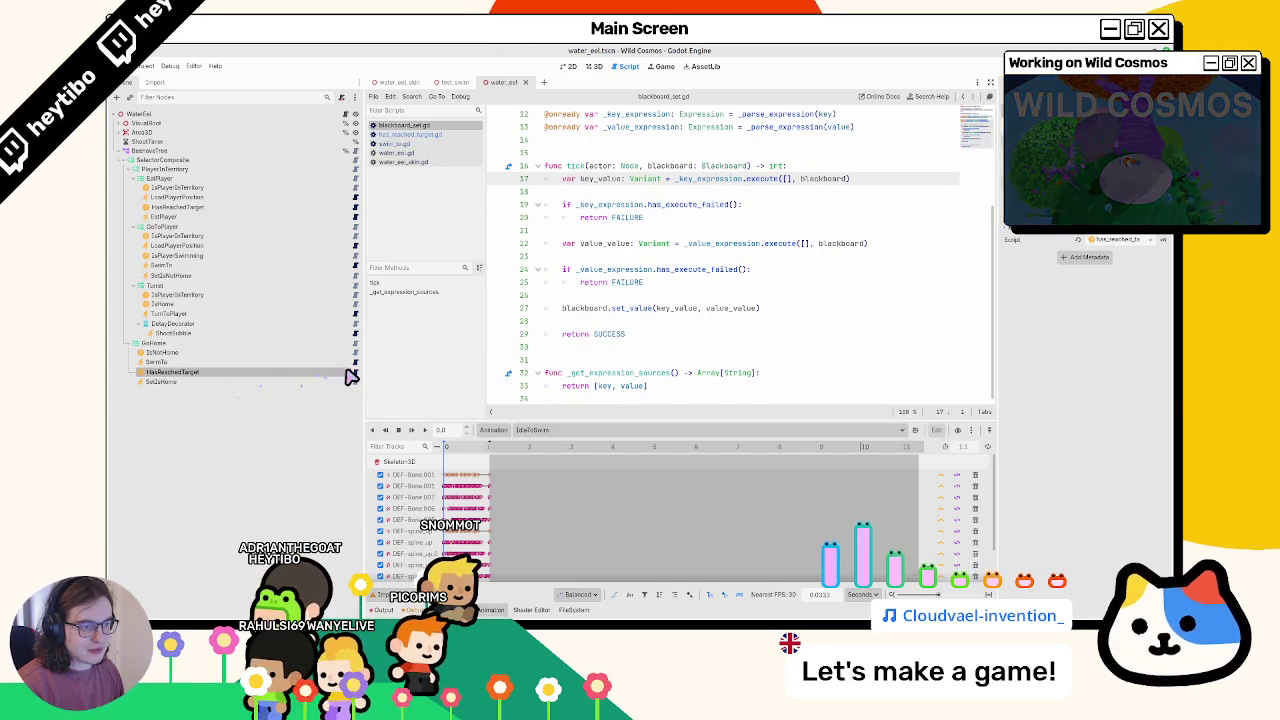
click(355, 372)
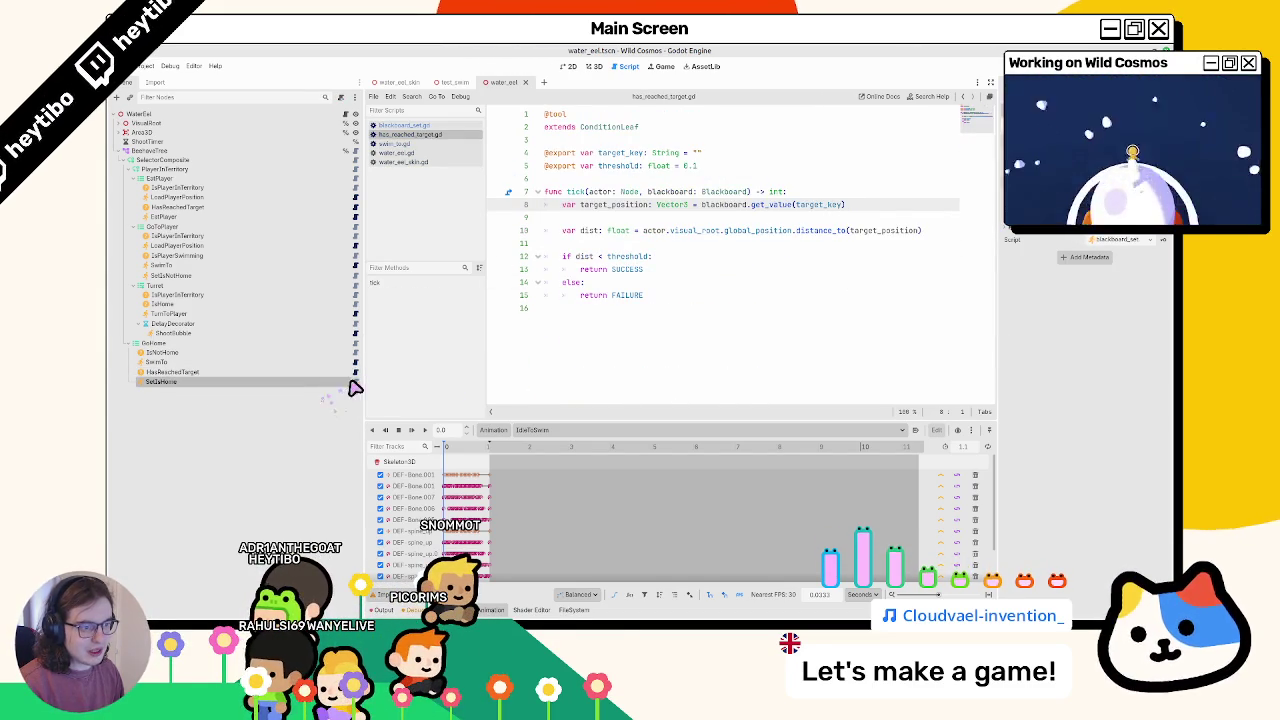
click(356, 380)
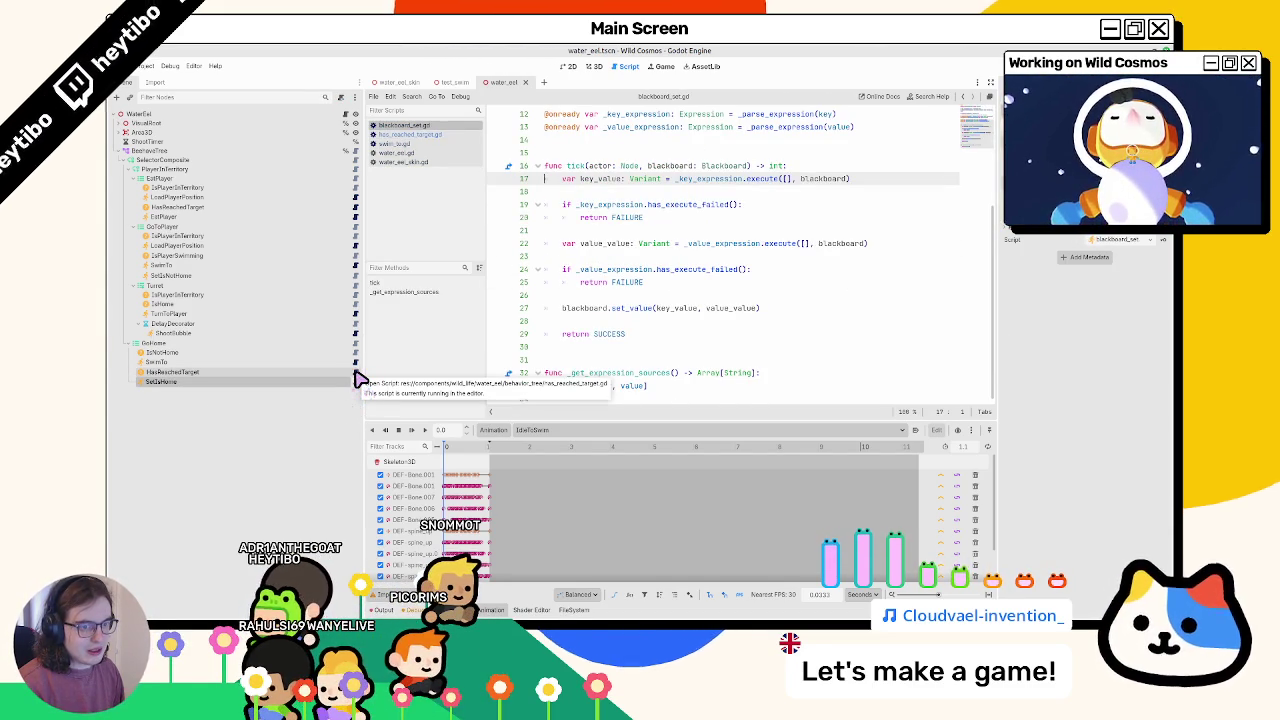
click(356, 373)
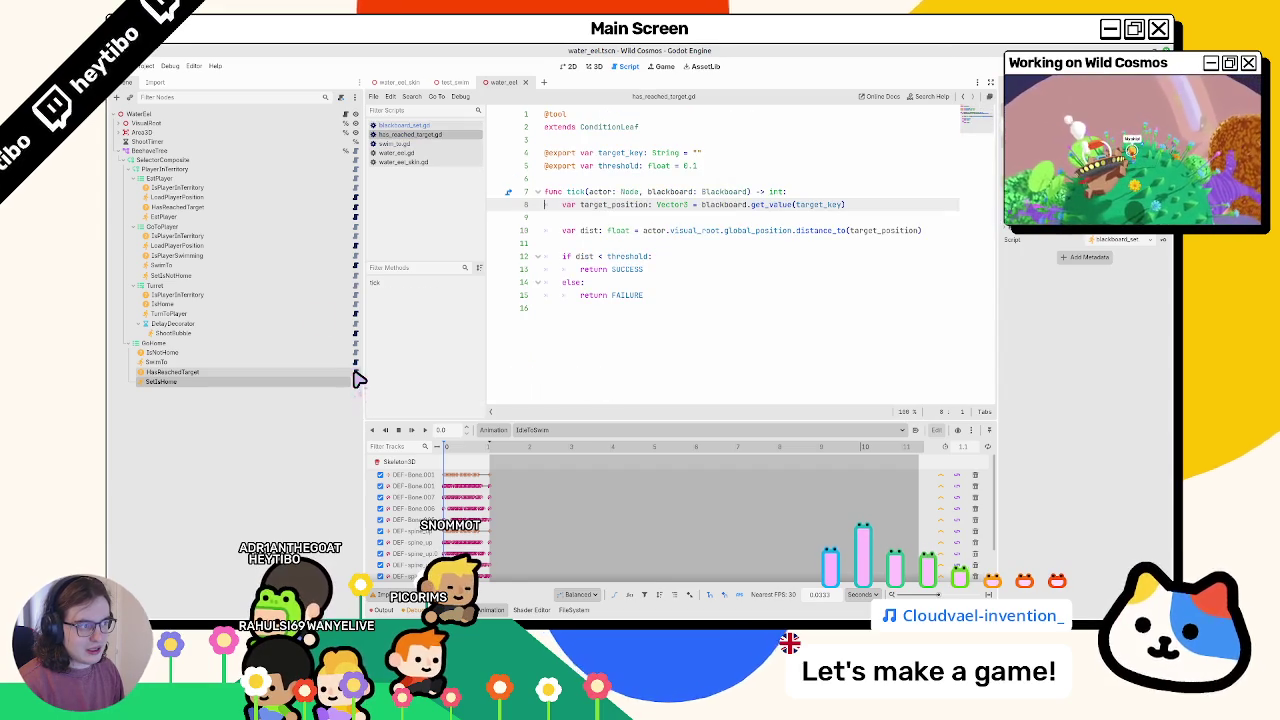
click(355, 114)
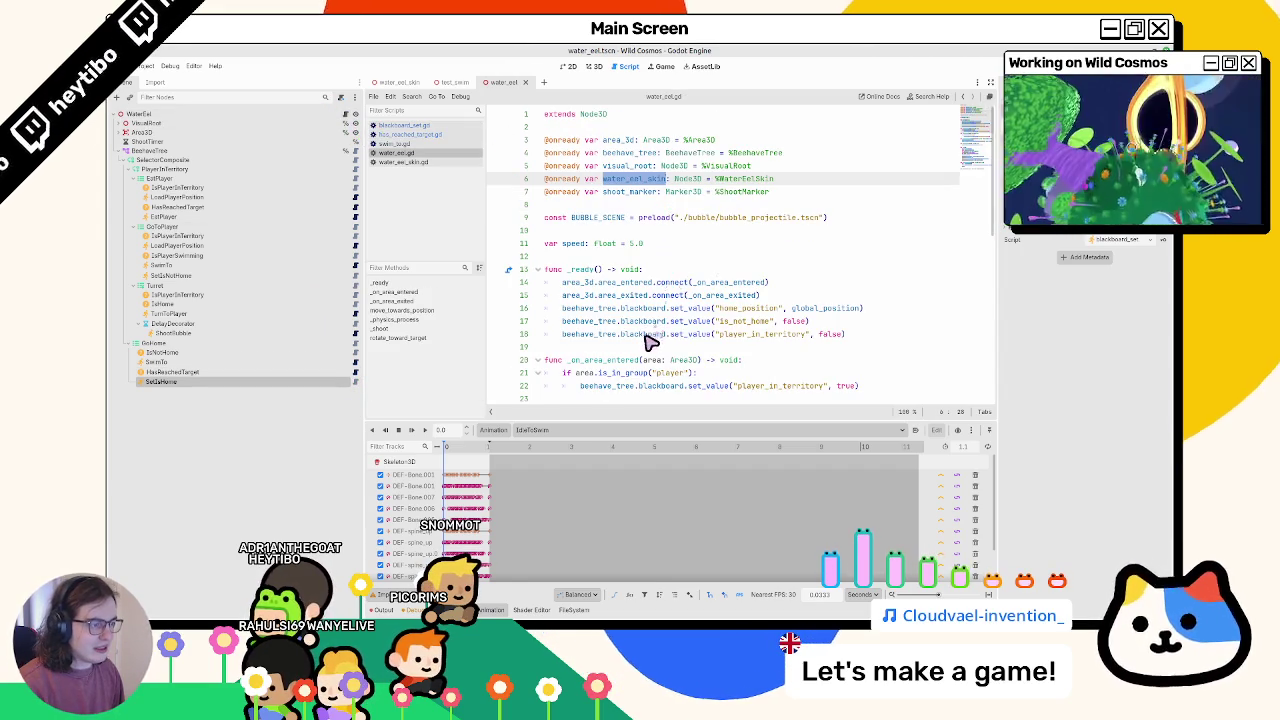
- Try a beehave_tree.blackboard line in water_eel.gd's _ready, then delete it
click(918, 338)
key(Return)
text(beehave_tree.blackboard.)
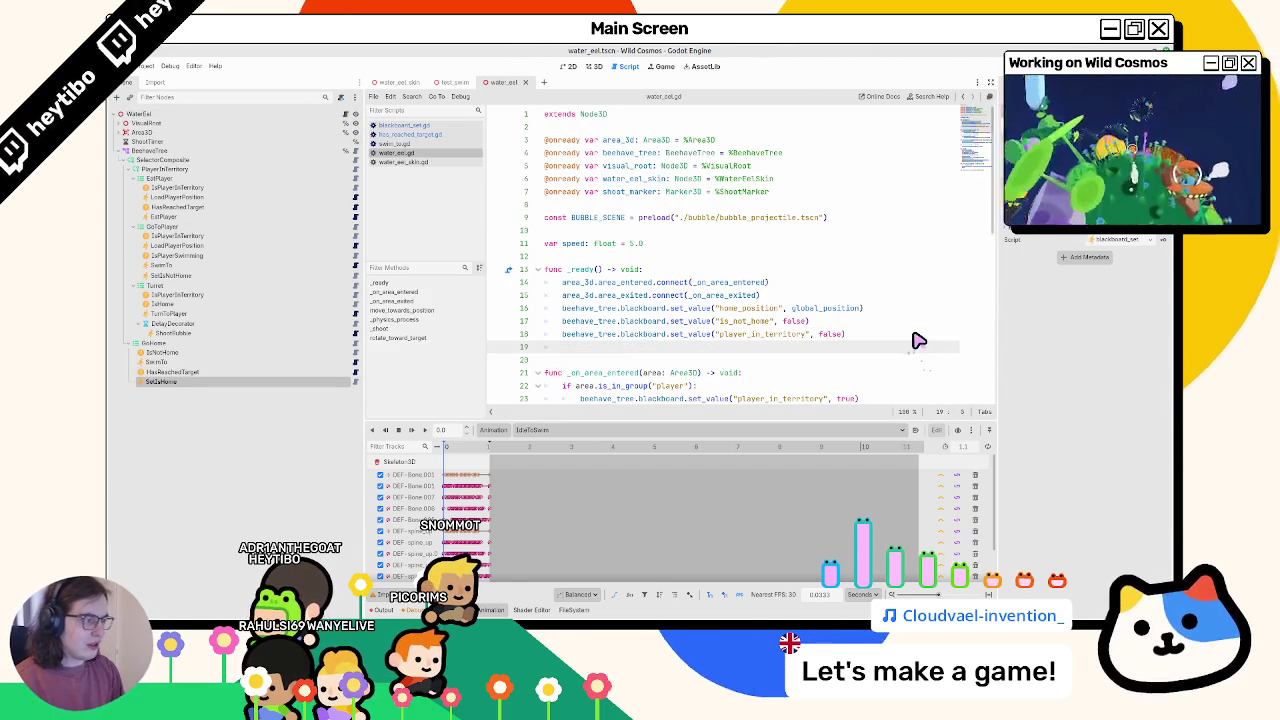
text(set_val)
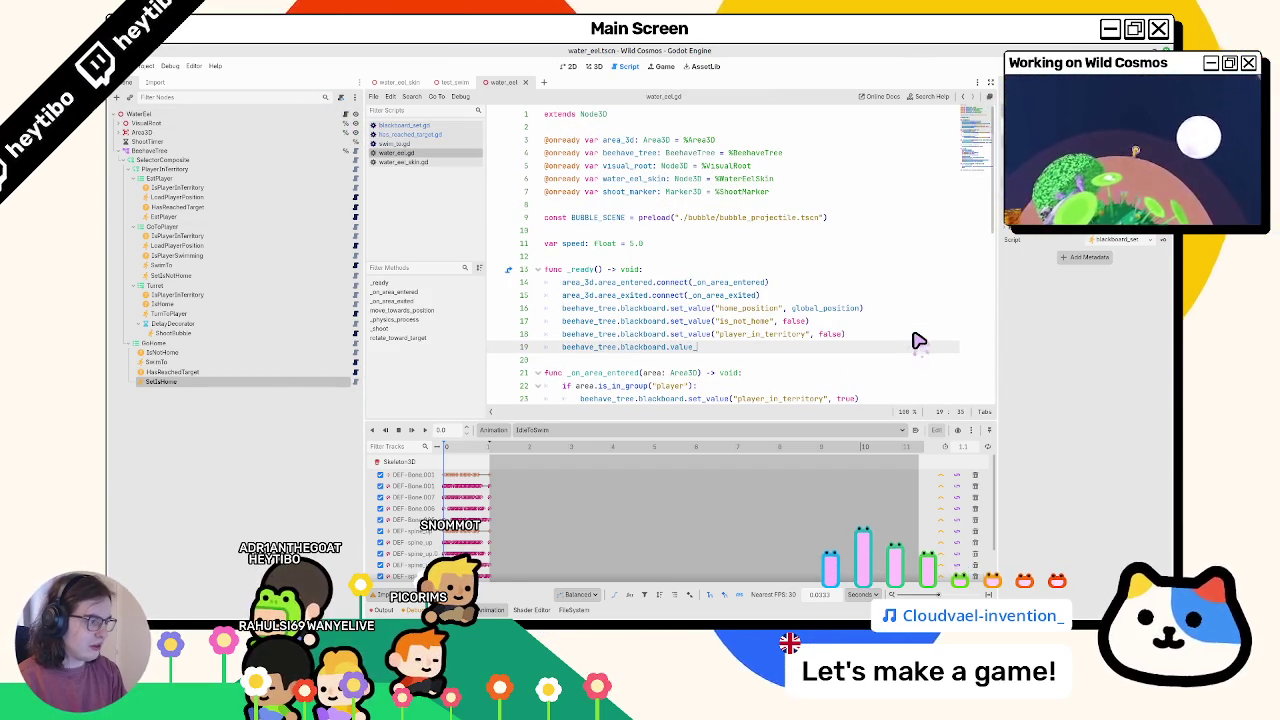
text(e)
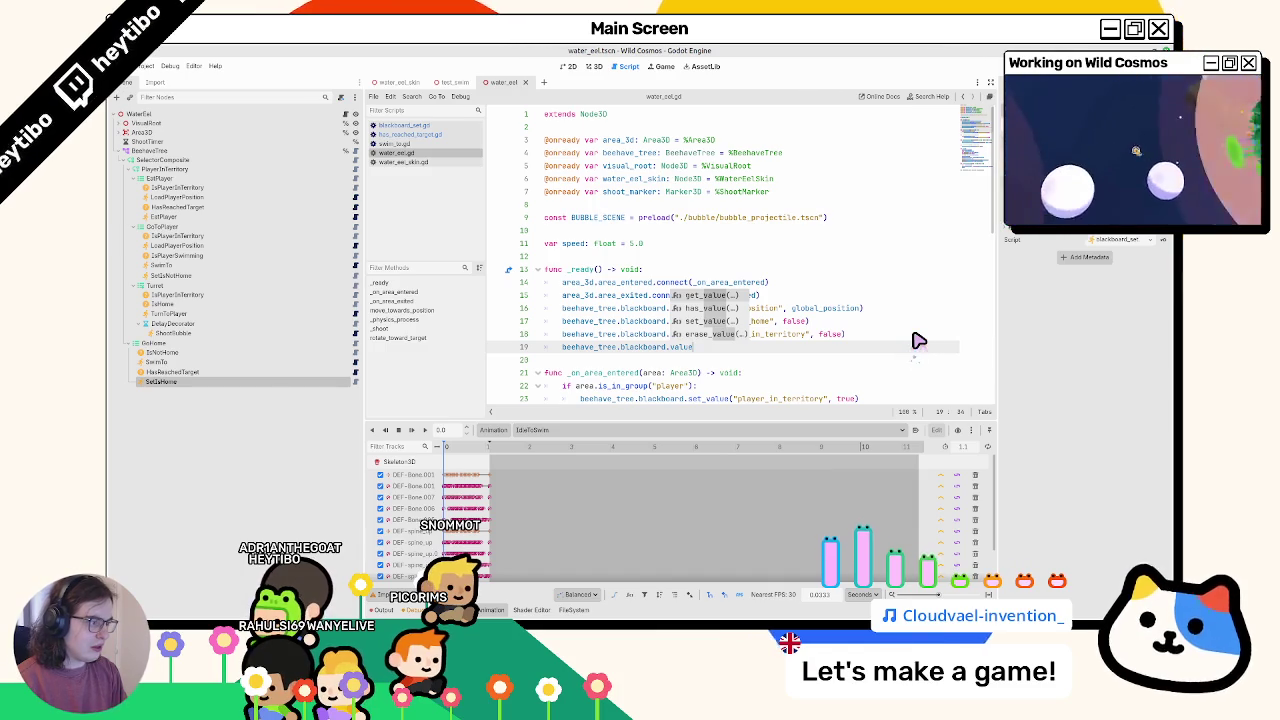
key(BackSpace)
key(BackSpace)
key(BackSpace)
text(changed)
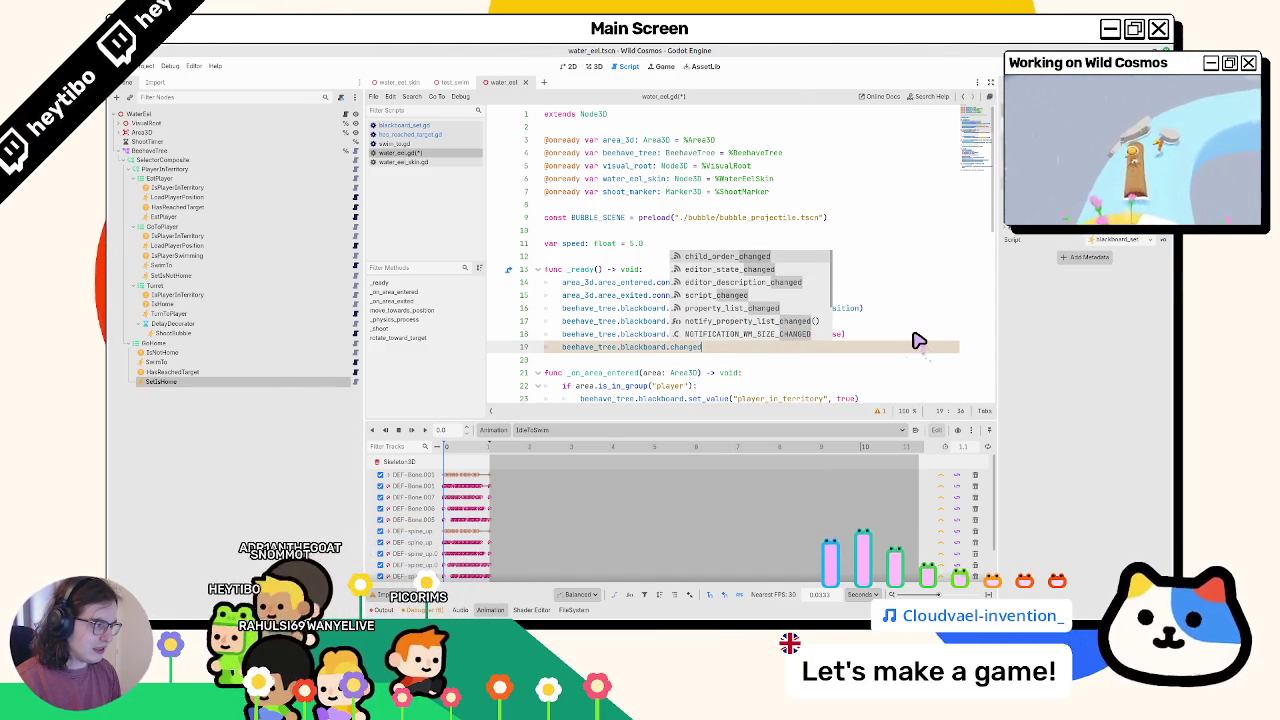
key(BackSpace)
key(BackSpace)
key(BackSpace)
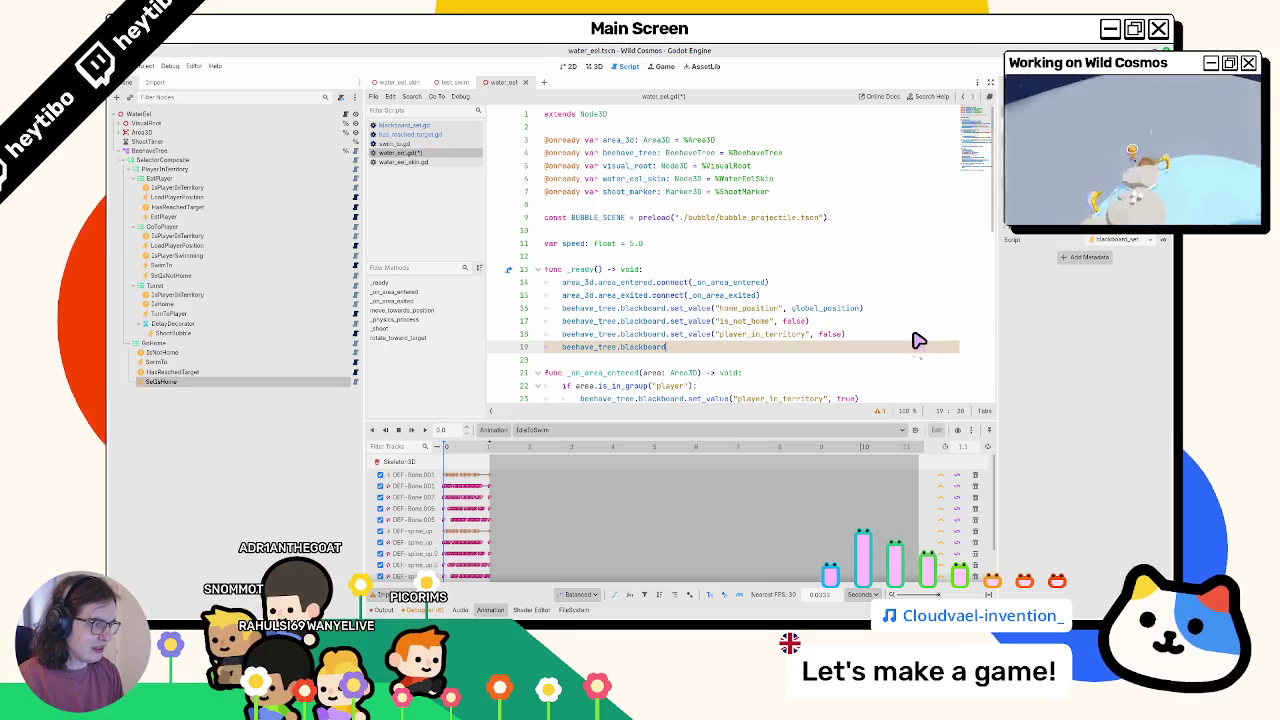
key(ctrl+shift+k)
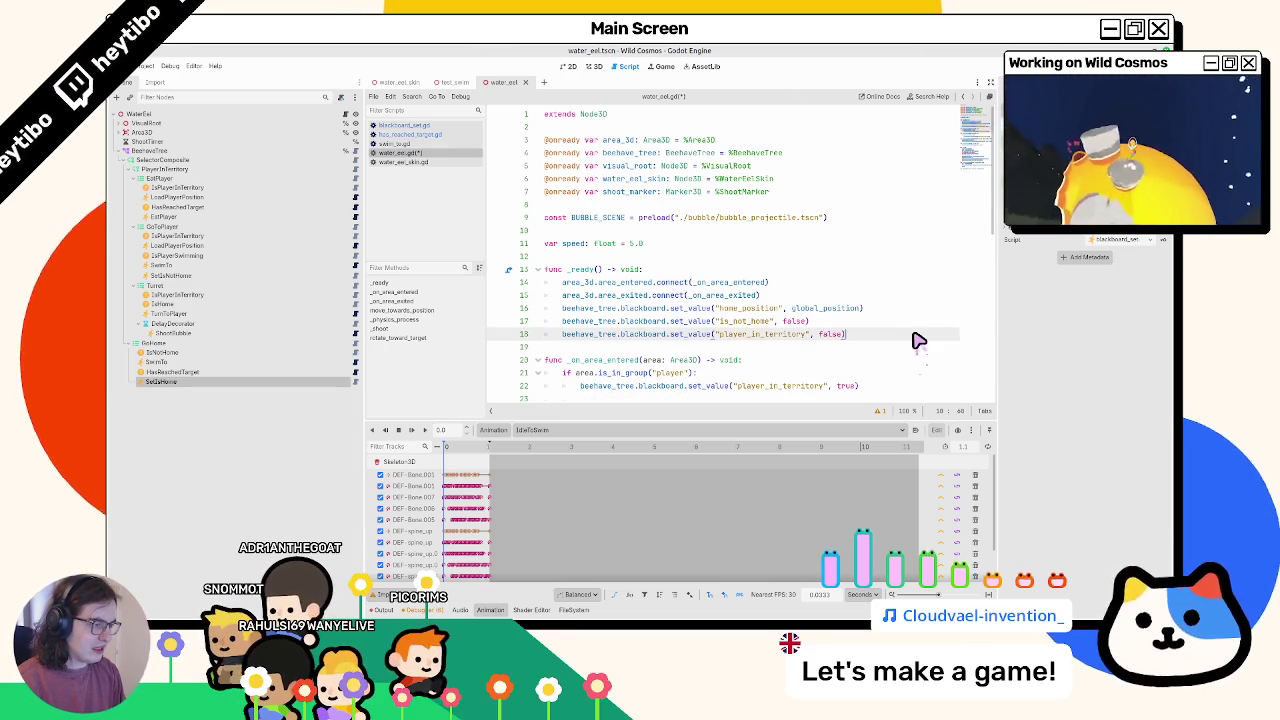
- Save water_eel.gd and switch back to the test_swim scene
key(ctrl+s)
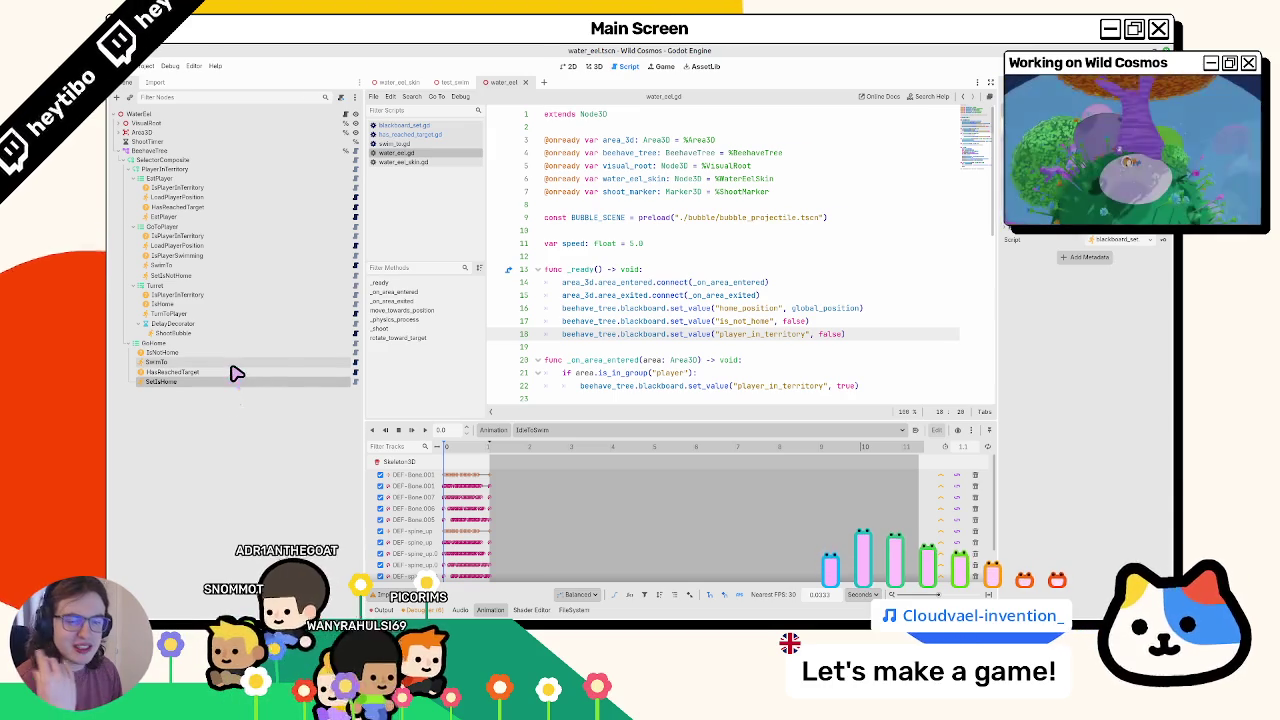
click(231, 364)
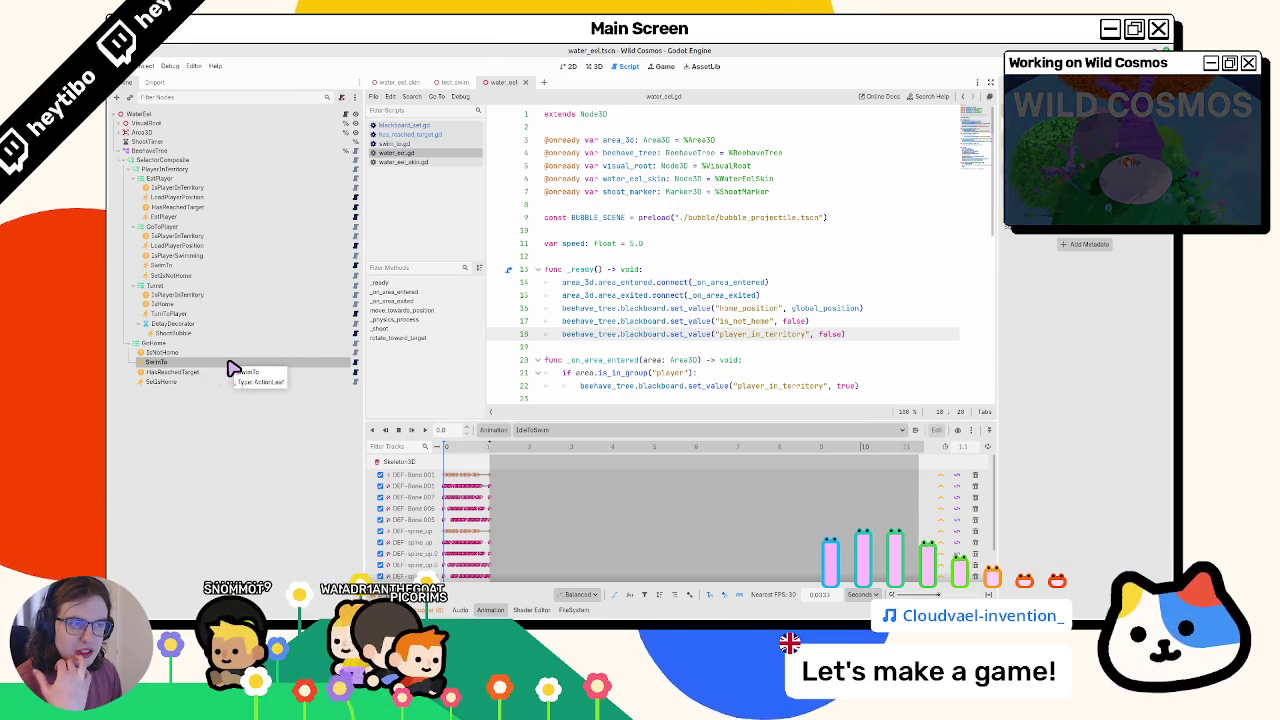
click(450, 82)
click(410, 163)
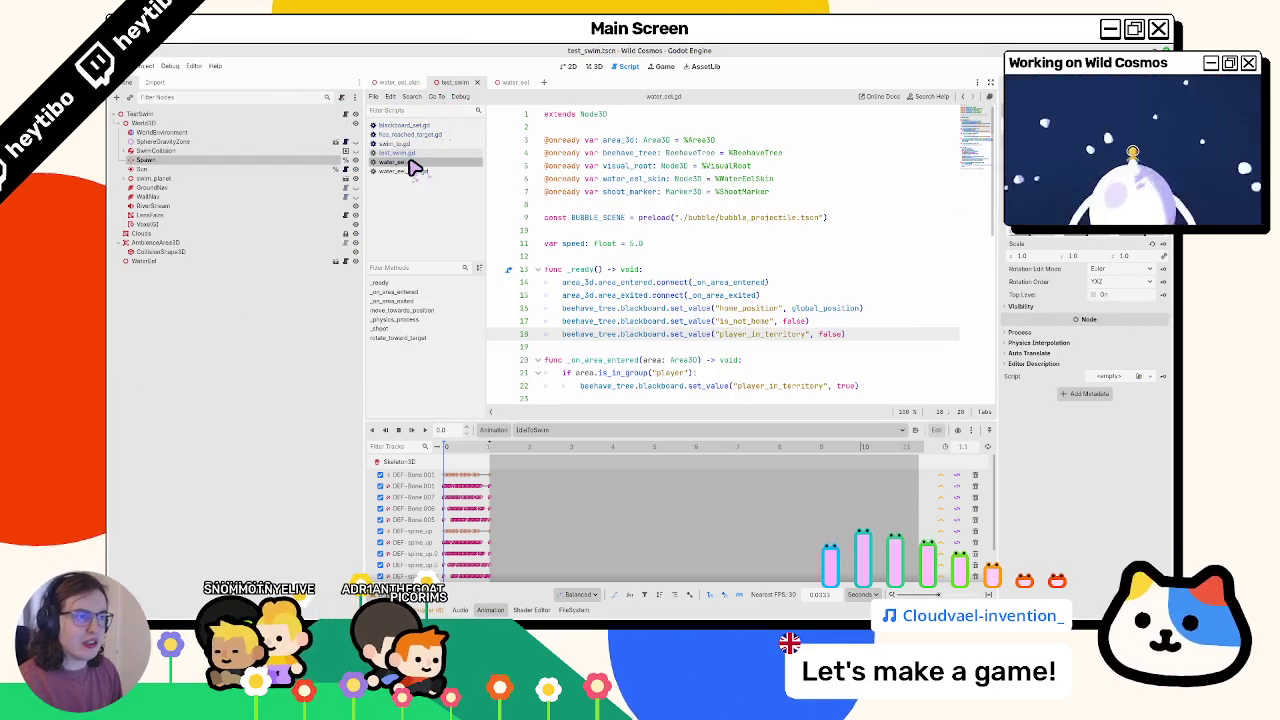
- Playtest test_swim in the Wild Cosmos debug window, then stop the game
key(F6)
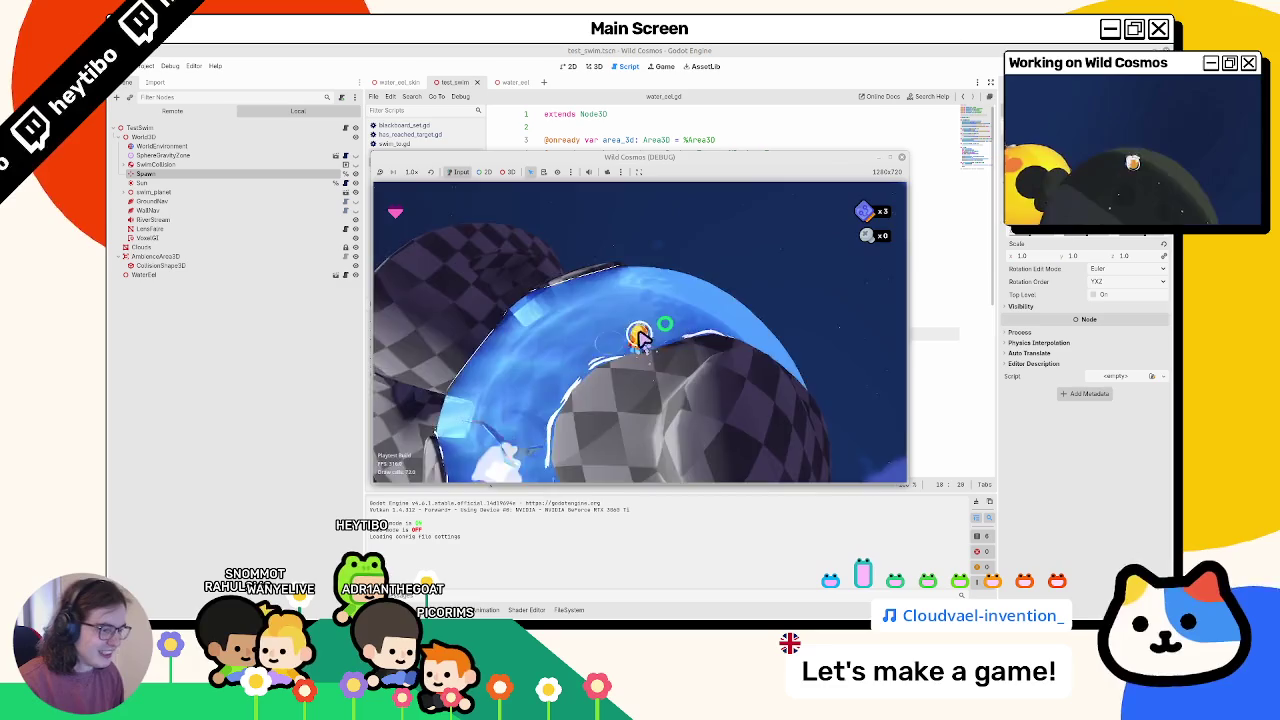
key(F8)
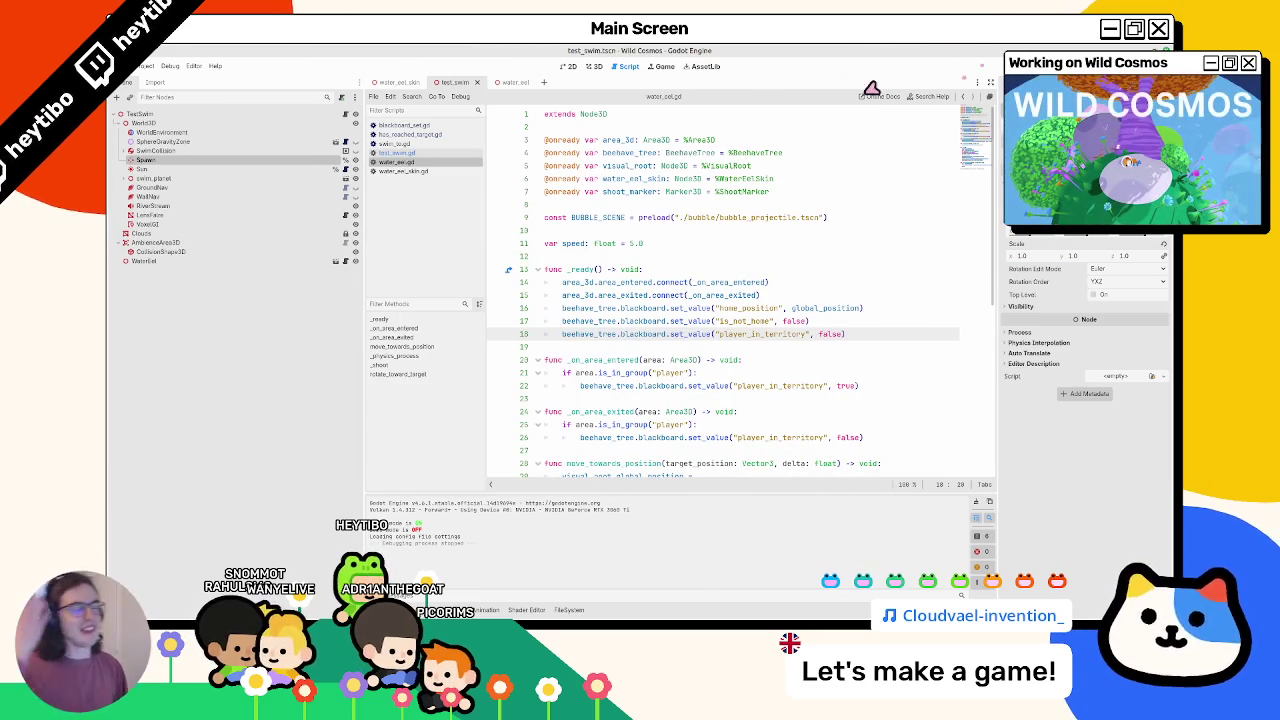
- Return to the water_eel scene, open swim_to.gd and select its line 8 swim() call
click(508, 84)
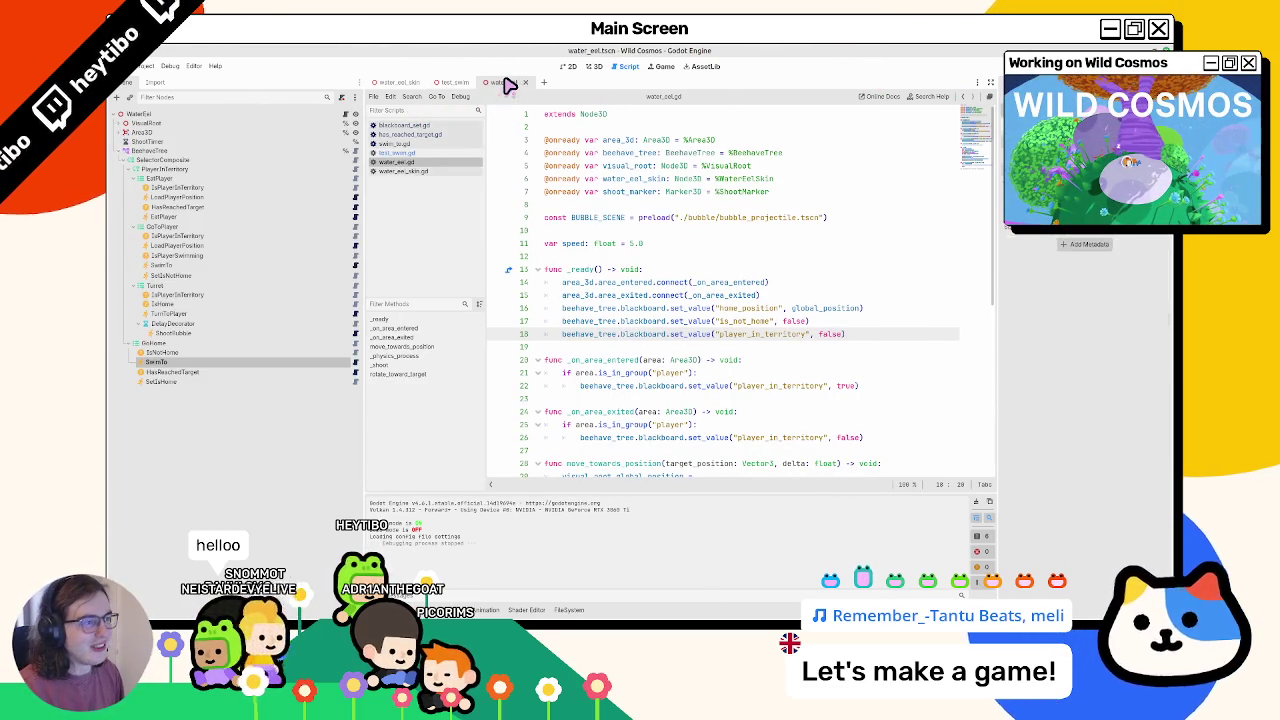
click(358, 368)
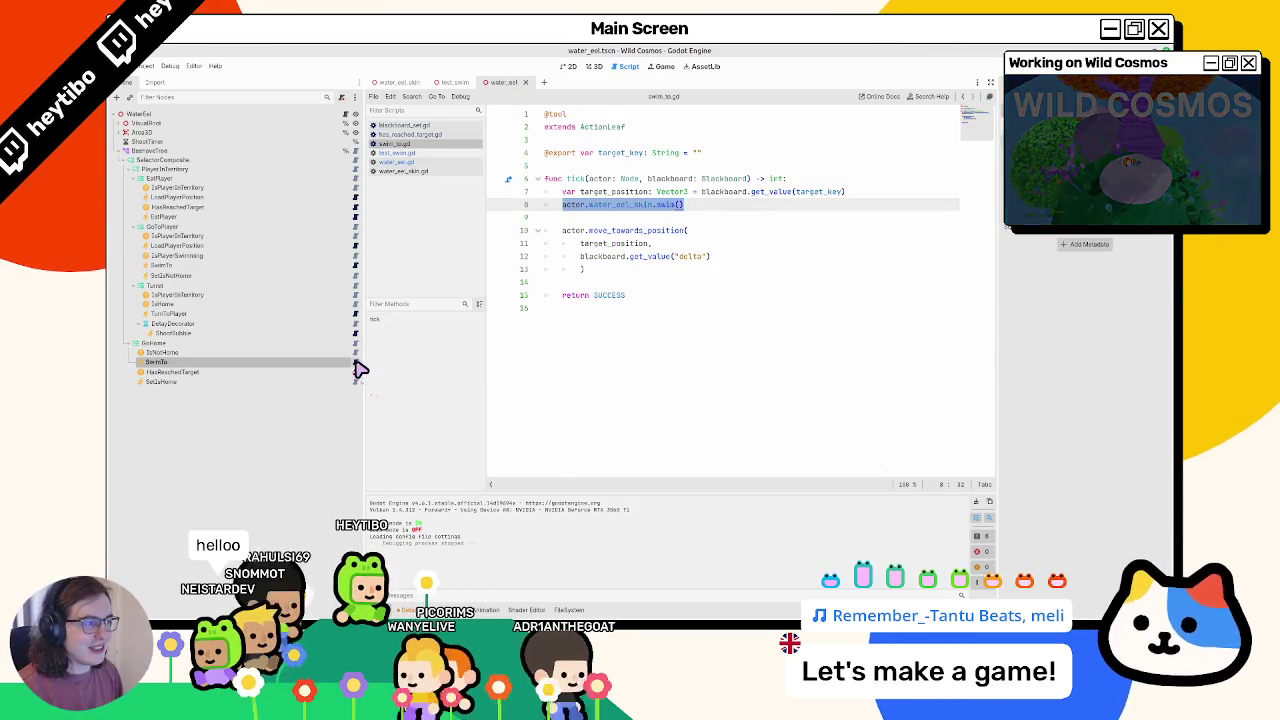
triple_click(577, 204)
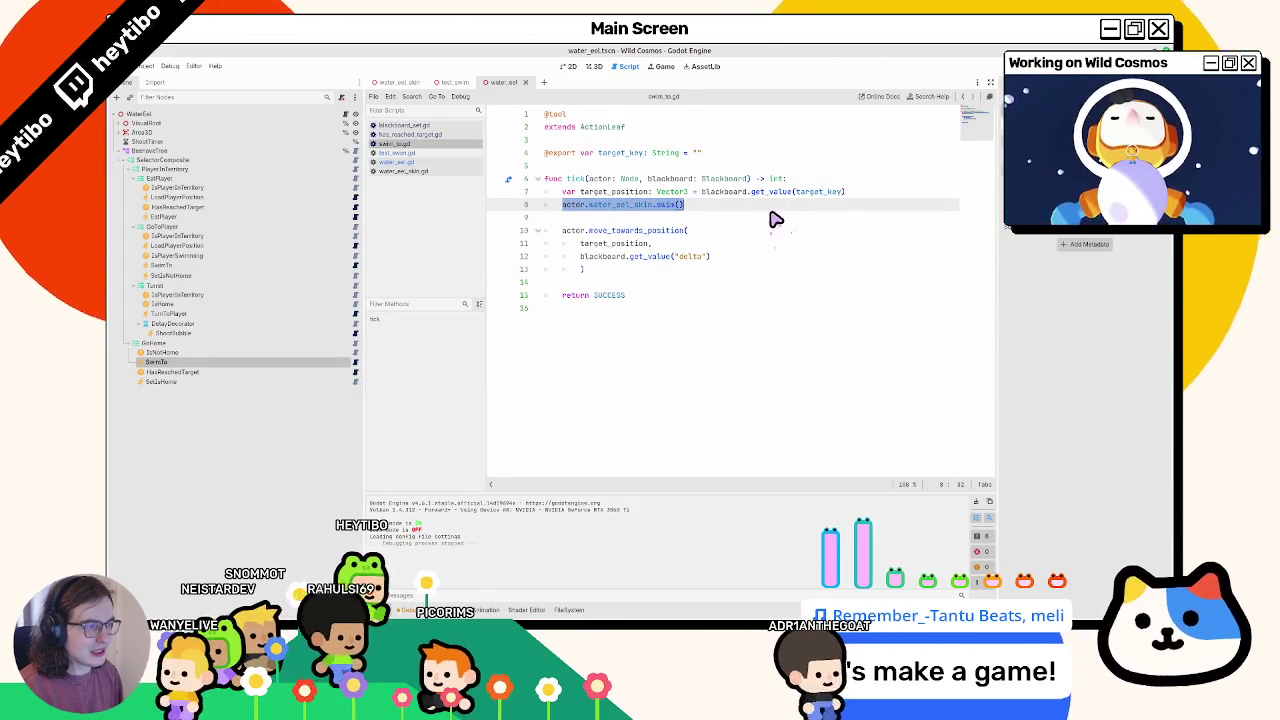
- Collapse and re-expand behaviour tree branches, then view the base tick() in beehave_node.gd
click(132, 179)
click(132, 188)
click(132, 197)
click(125, 214)
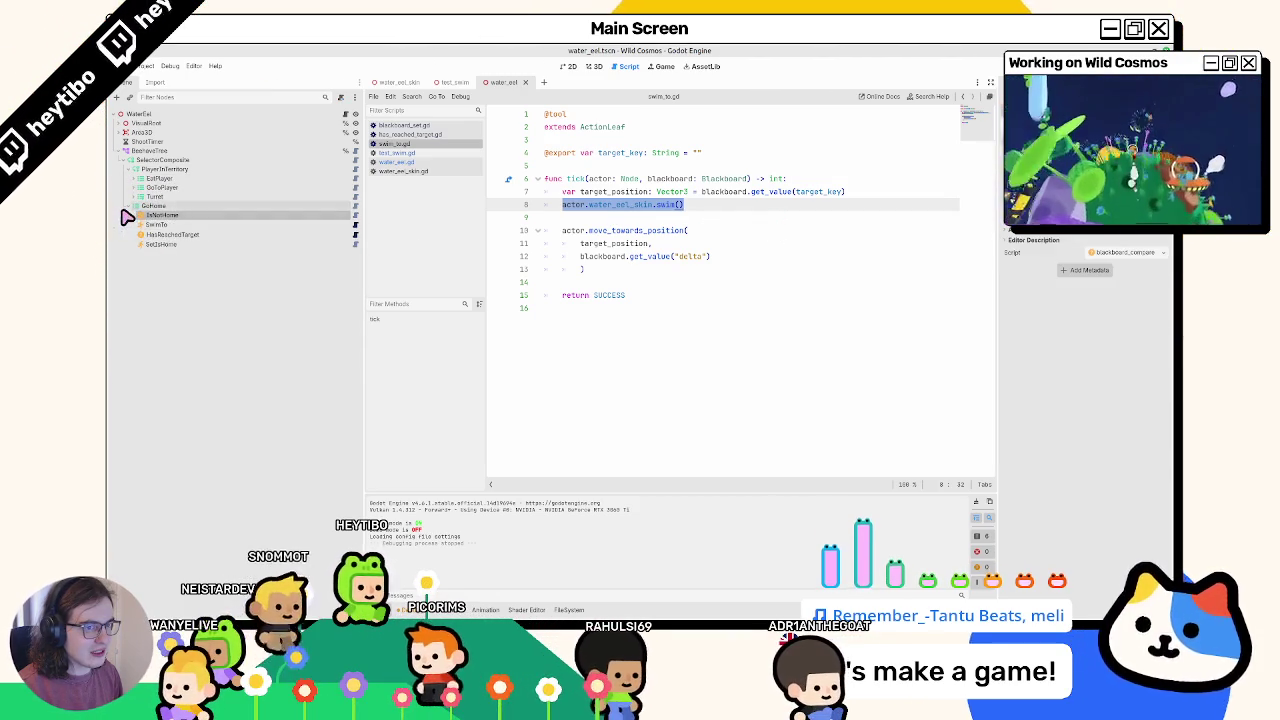
click(128, 207)
click(130, 170)
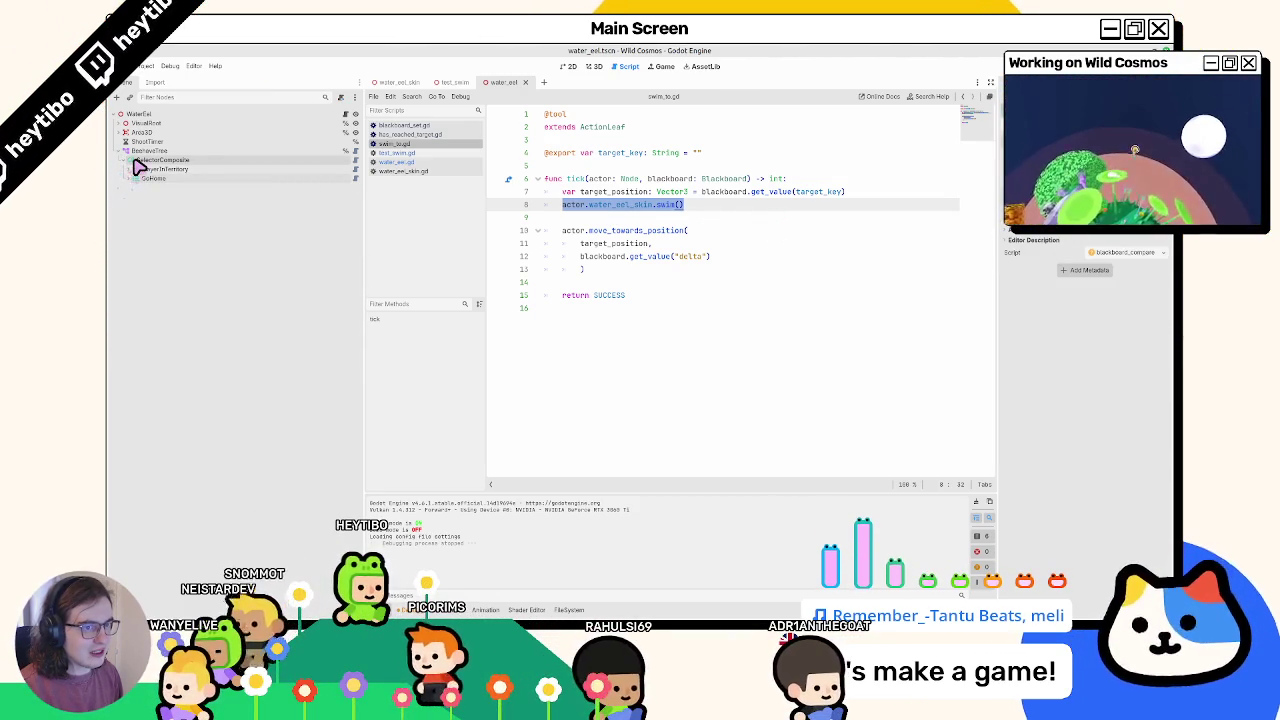
click(133, 161)
click(131, 178)
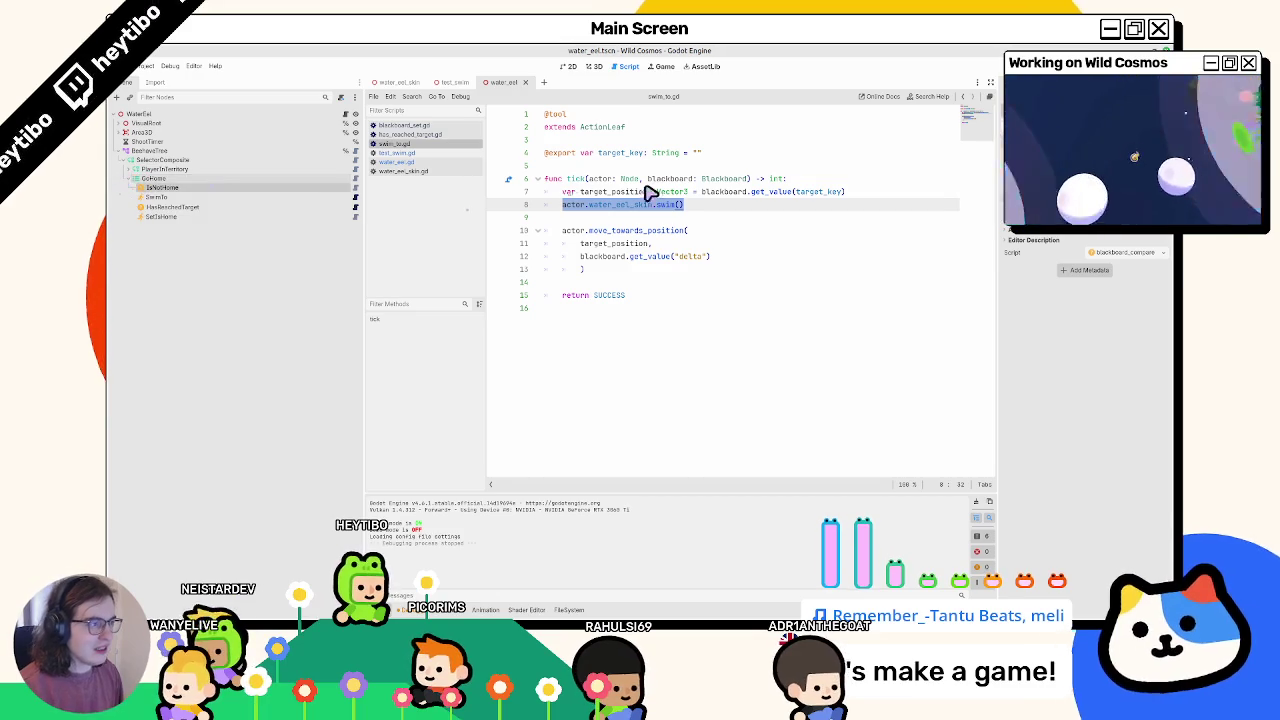
click(650, 191)
ctrl+click(568, 180)
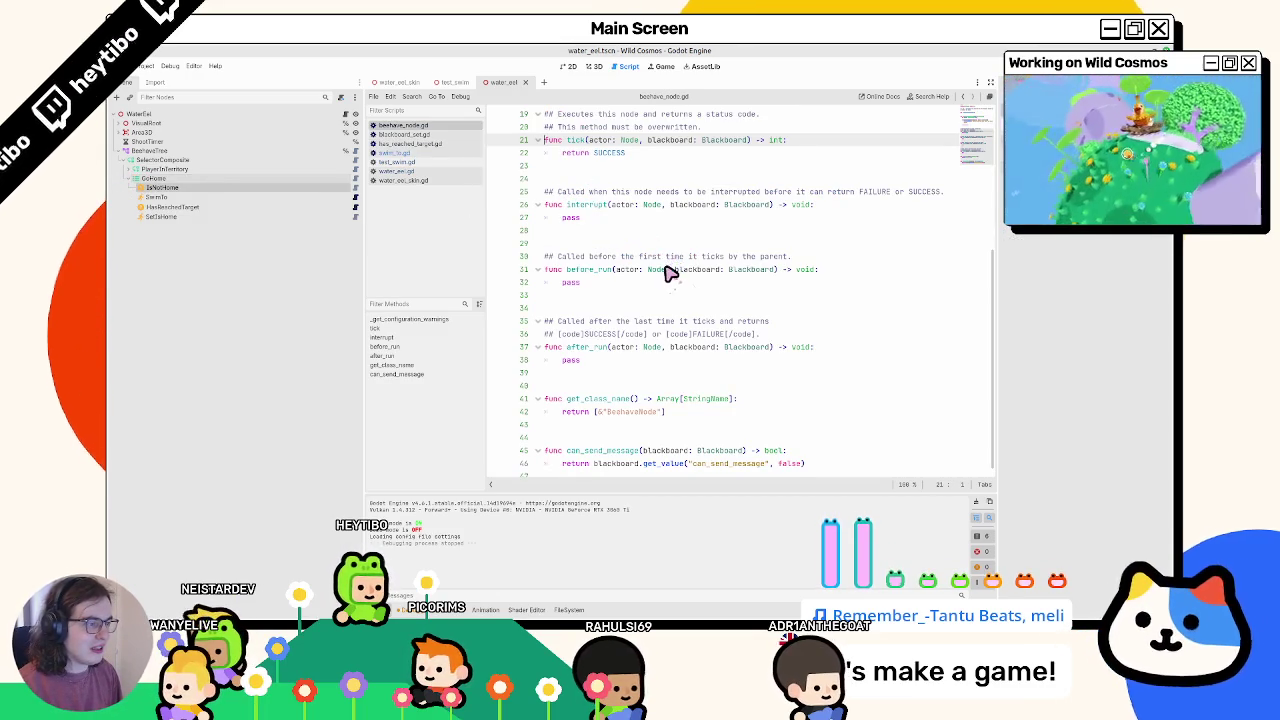
scroll(668, 277, down, 1)
scroll(666, 280, up, 6)
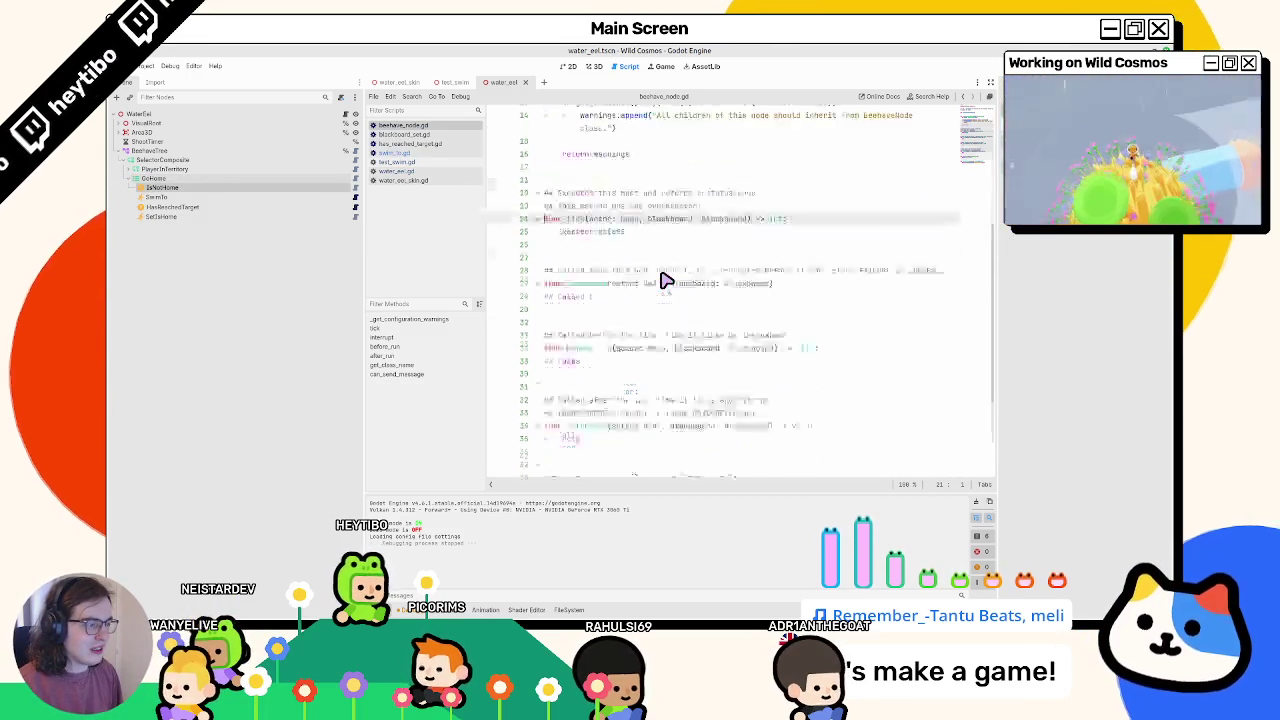
- Close all the extra open scripts, leaving only swim_to.gd from the SwimTo node
middle_click(425, 128)
middle_click(425, 128)
middle_click(425, 128)
middle_click(425, 128)
middle_click(428, 135)
middle_click(425, 128)
middle_click(425, 128)
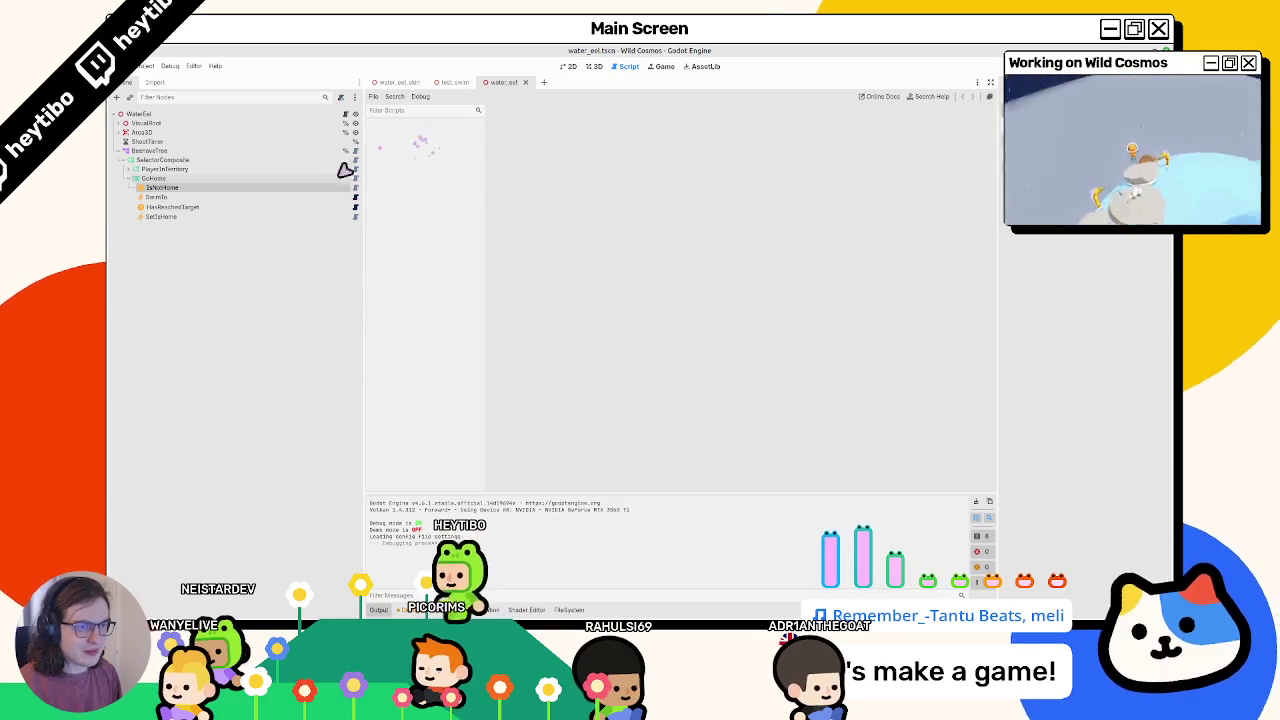
click(356, 198)
- Delete the actor.water_eel_skin.swim() line from swim_to.gd
click(588, 257)
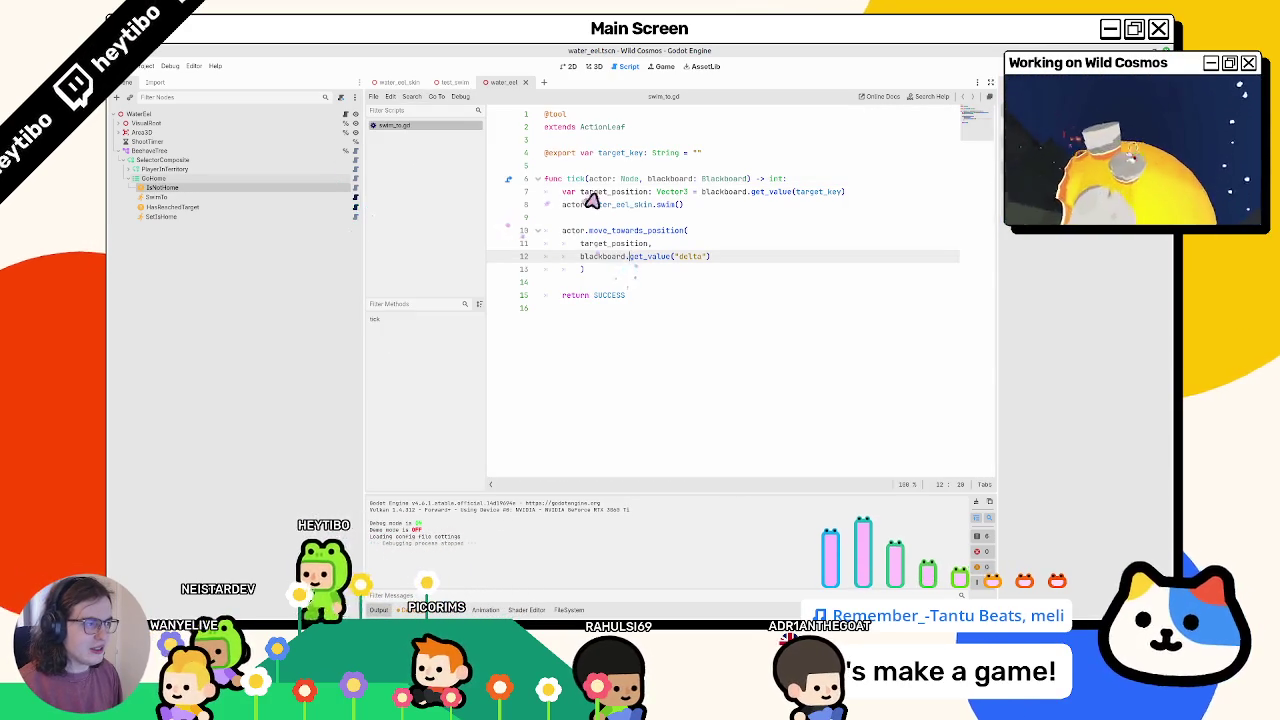
double_click(574, 204)
triple_click(574, 204)
key(BackSpace)
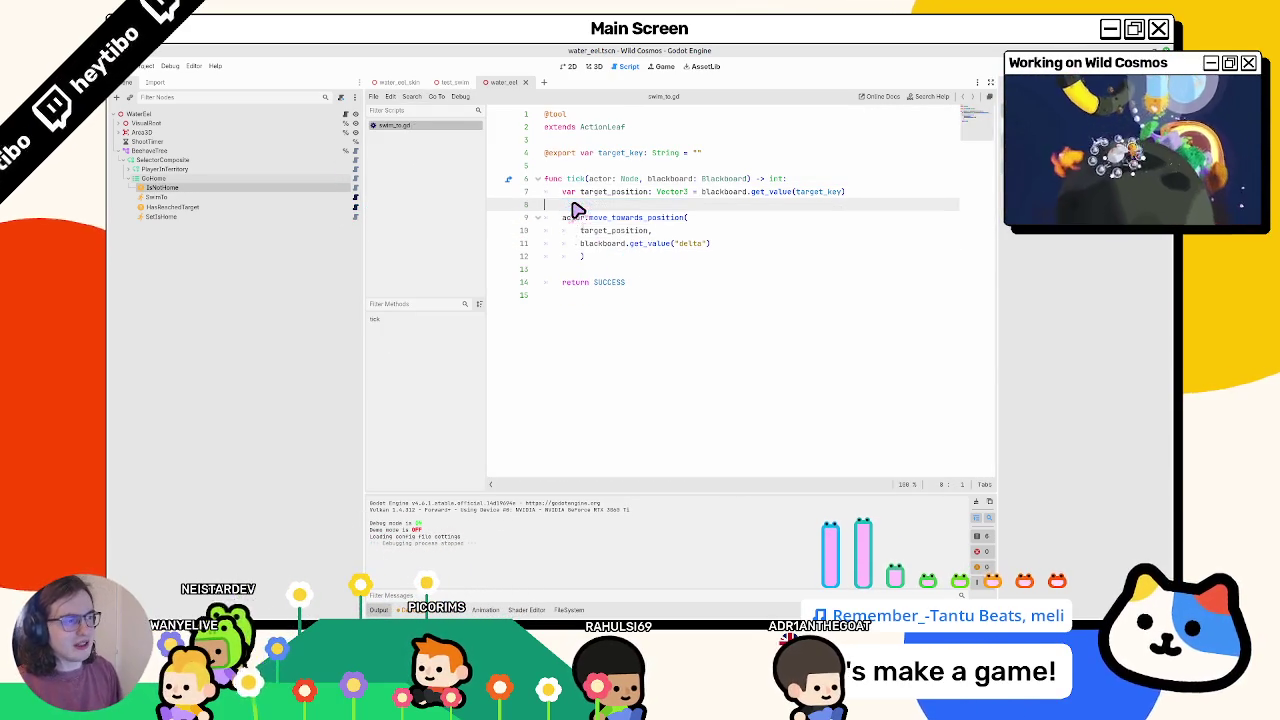
- Expand the tree and open the GoHome HasReachedTarget condition's script
click(130, 169)
shift+click(126, 184)
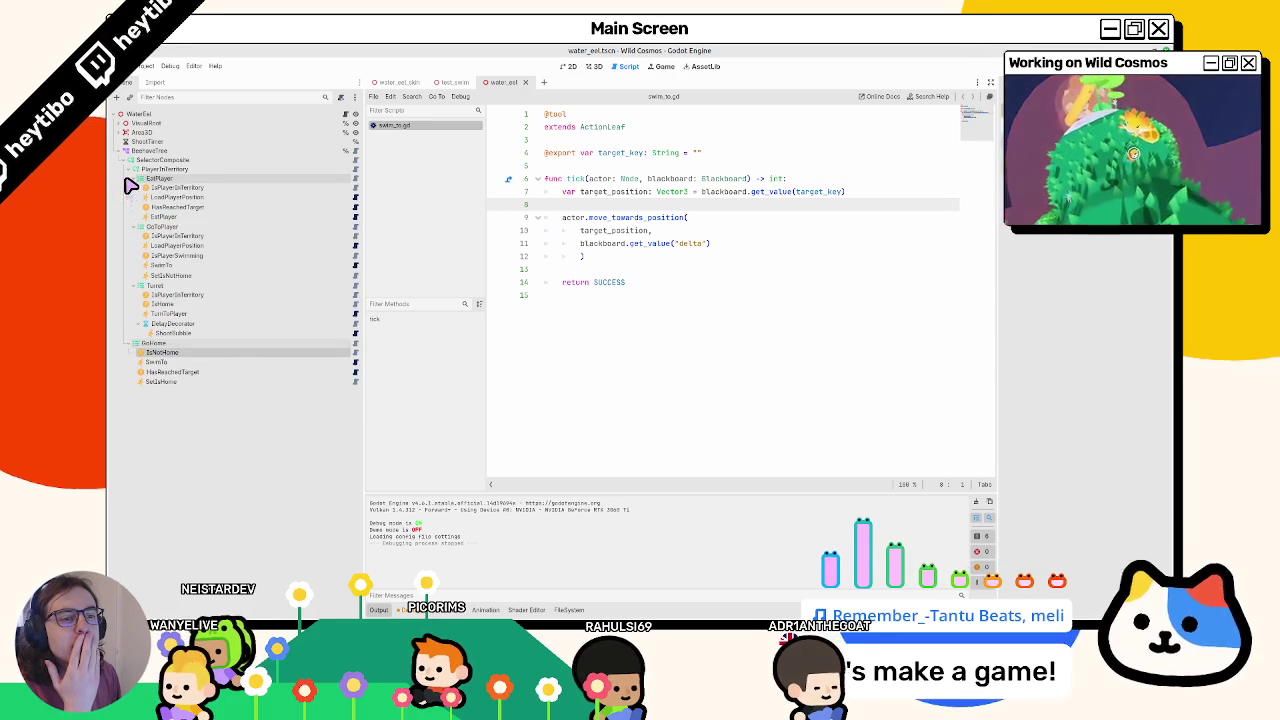
click(213, 381)
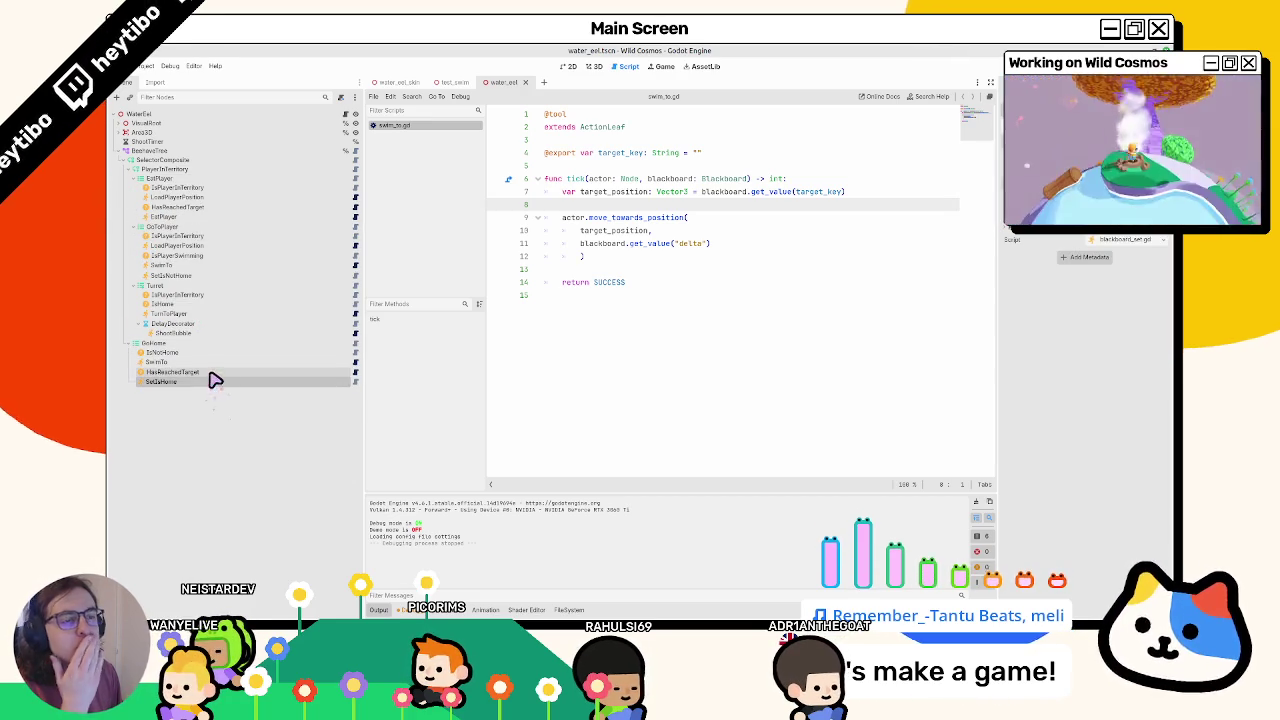
click(206, 372)
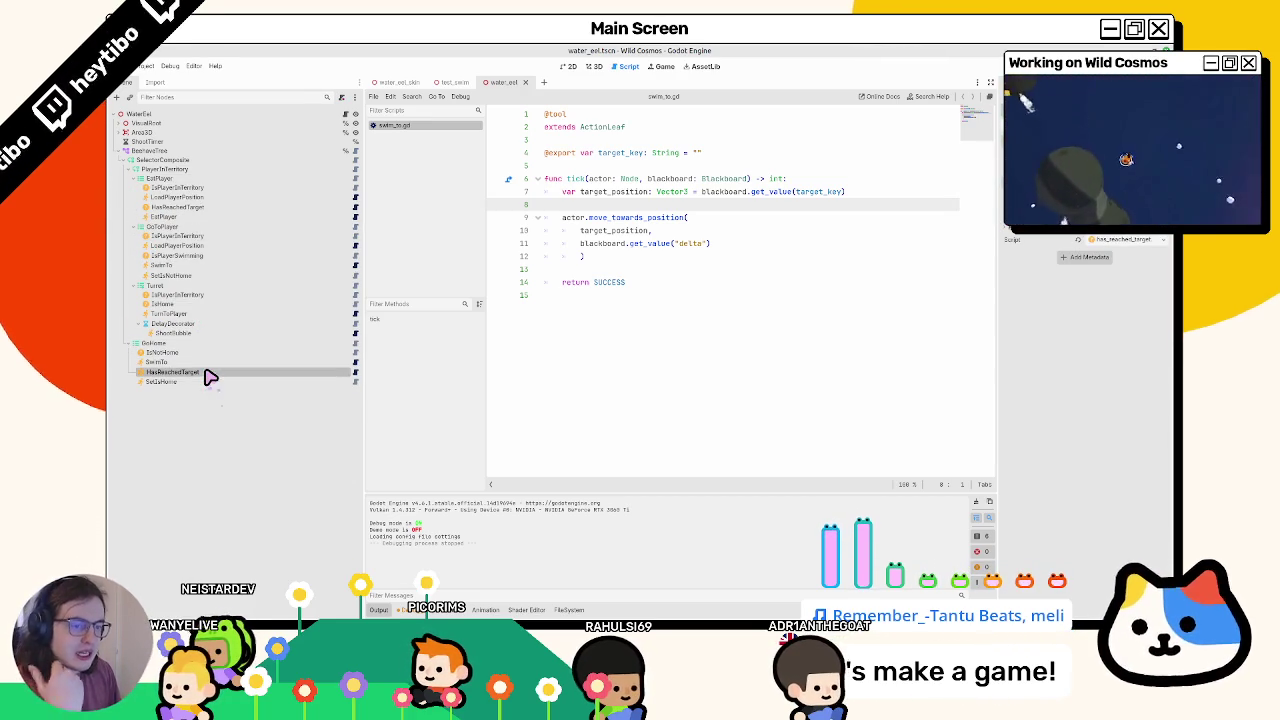
click(355, 373)
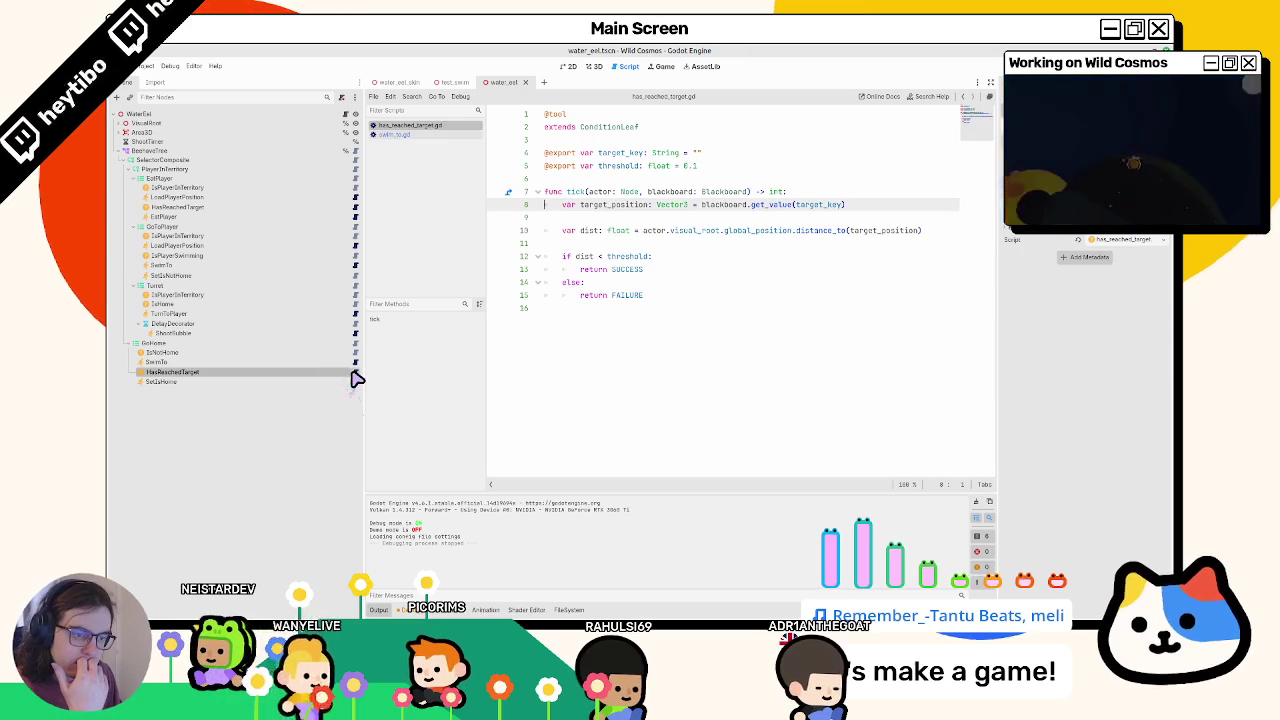
- Open the BeehaveTree node's script and jump to its blackboard property and signal declarations
click(200, 151)
click(355, 151)
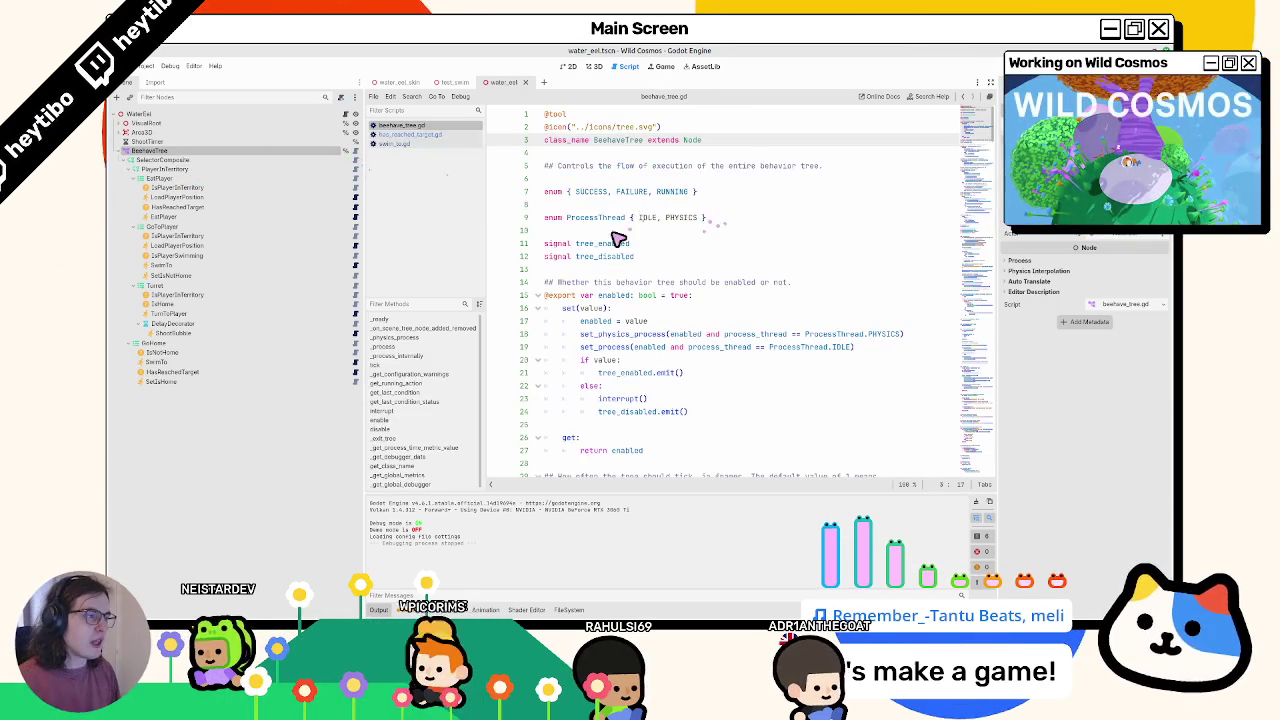
click(354, 114)
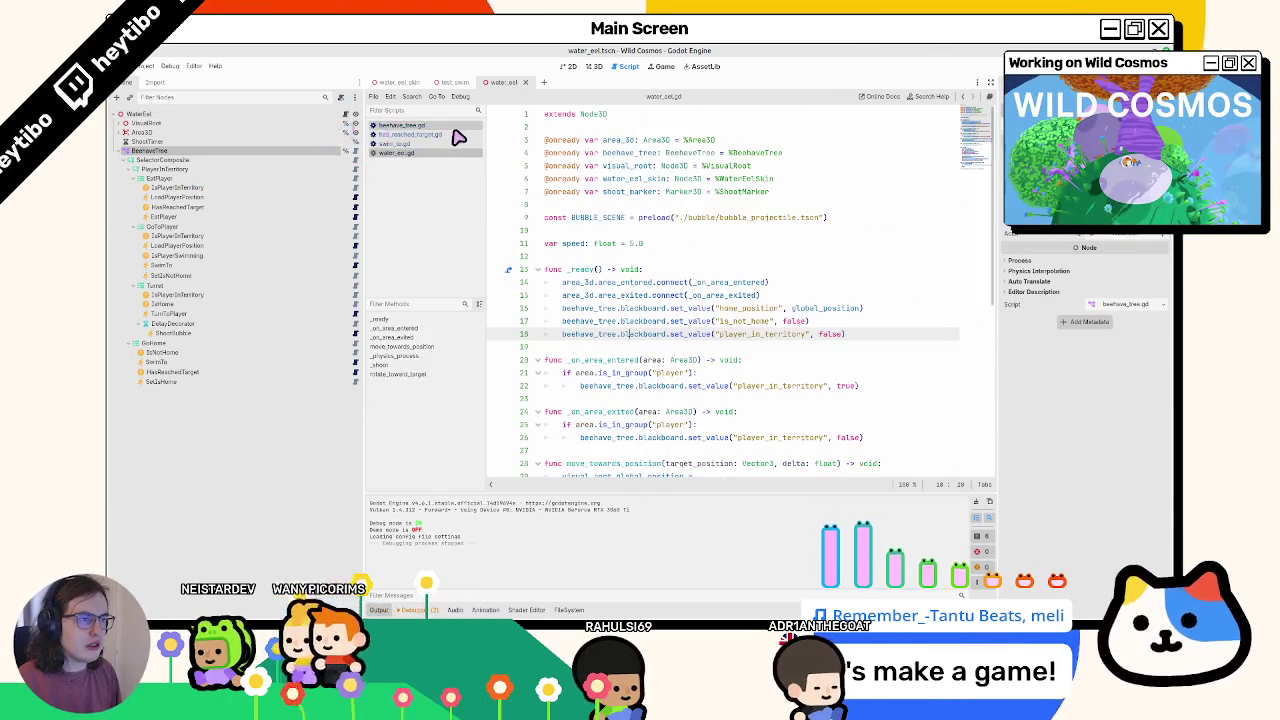
middle_click(455, 137)
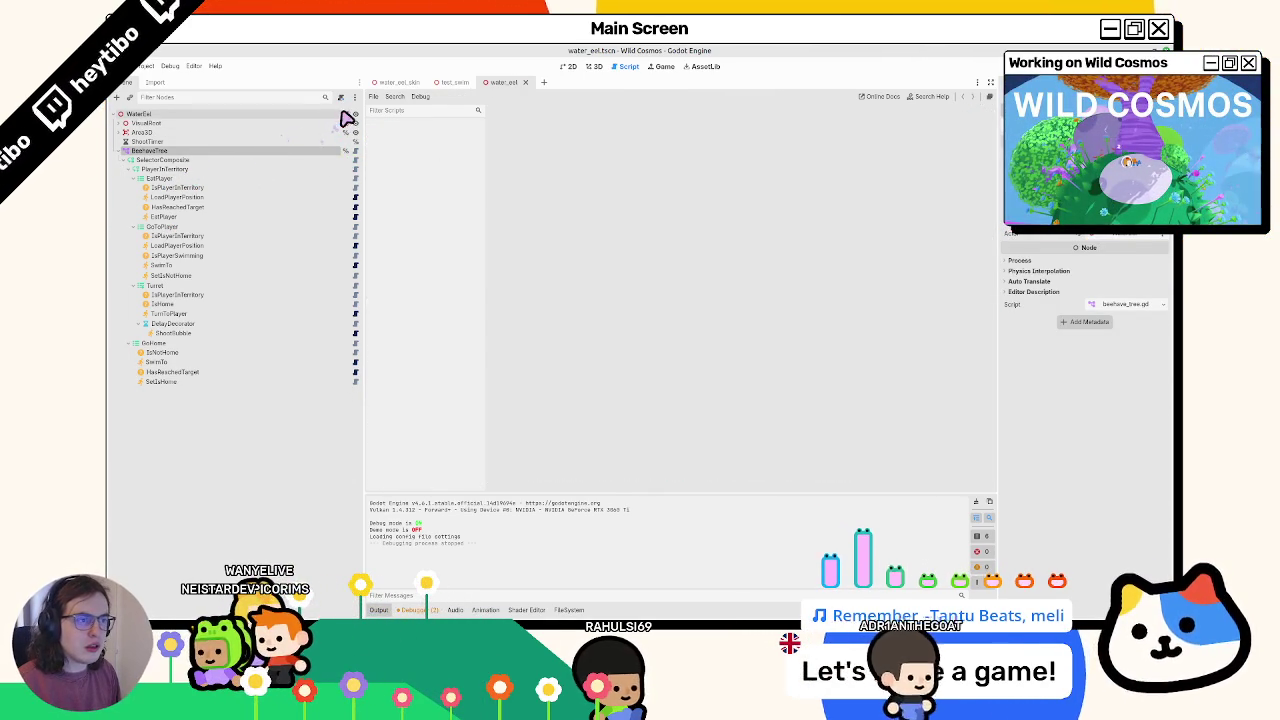
click(346, 115)
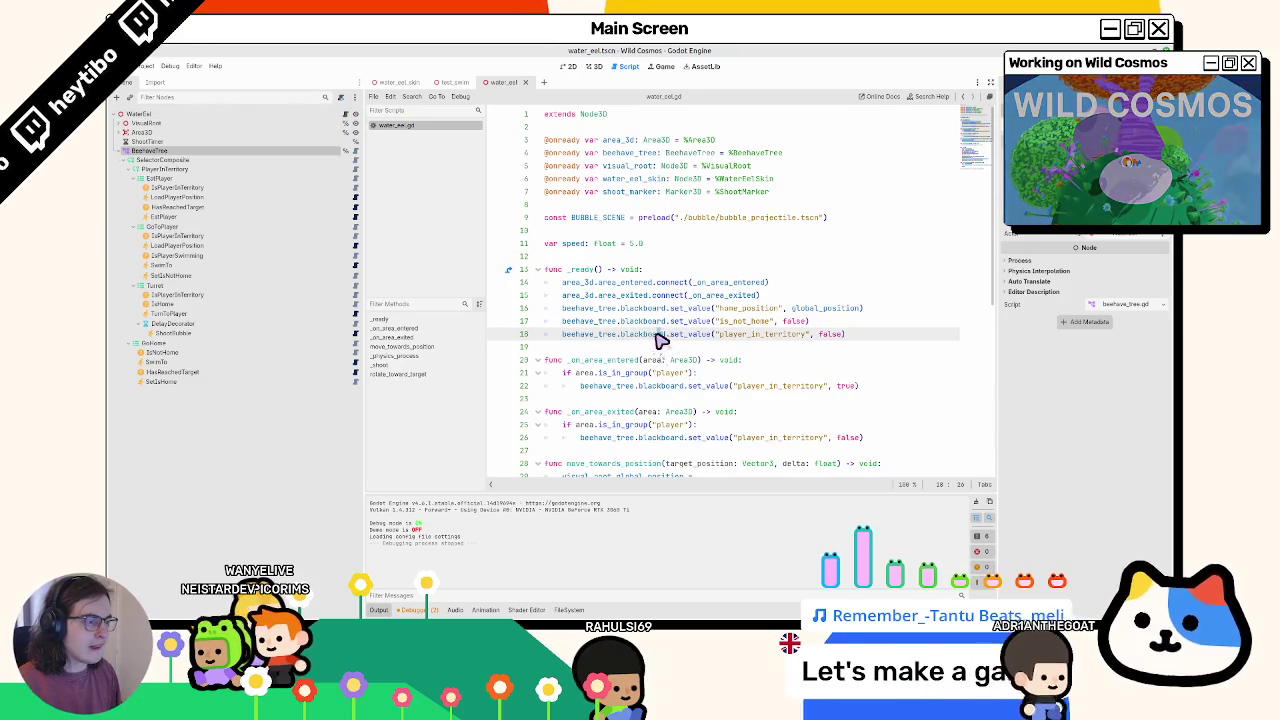
ctrl+click(641, 338)
scroll(641, 343, up, 15)
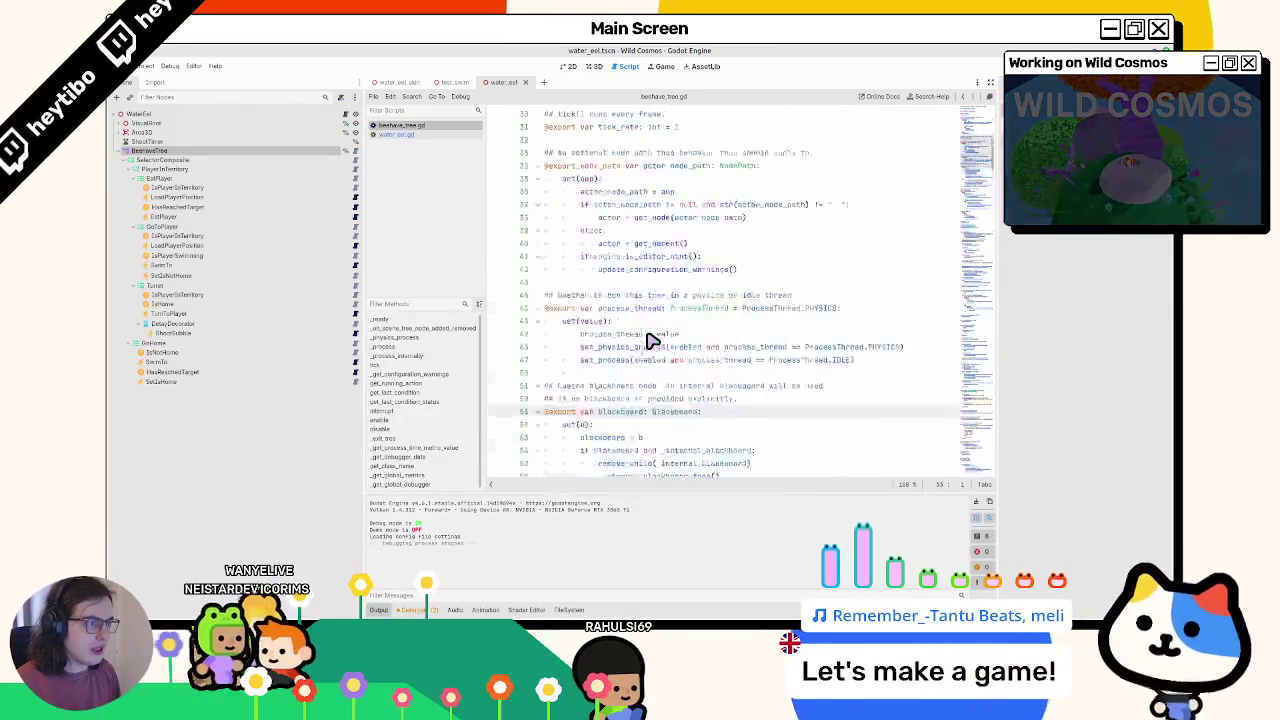
scroll(640, 340, up, 2)
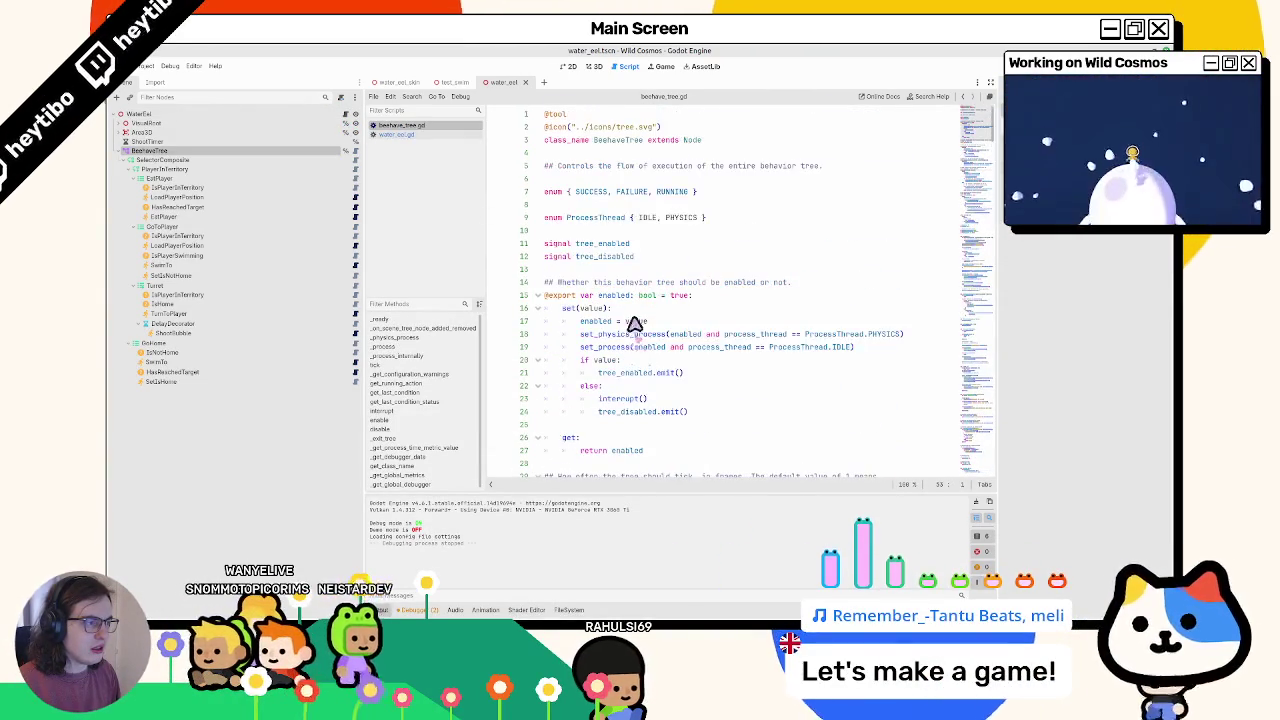
click(683, 259)
- Search beehave_tree.gd for 'signal', step through the matches, then close the script
key(ctrl+f)
text(signal)
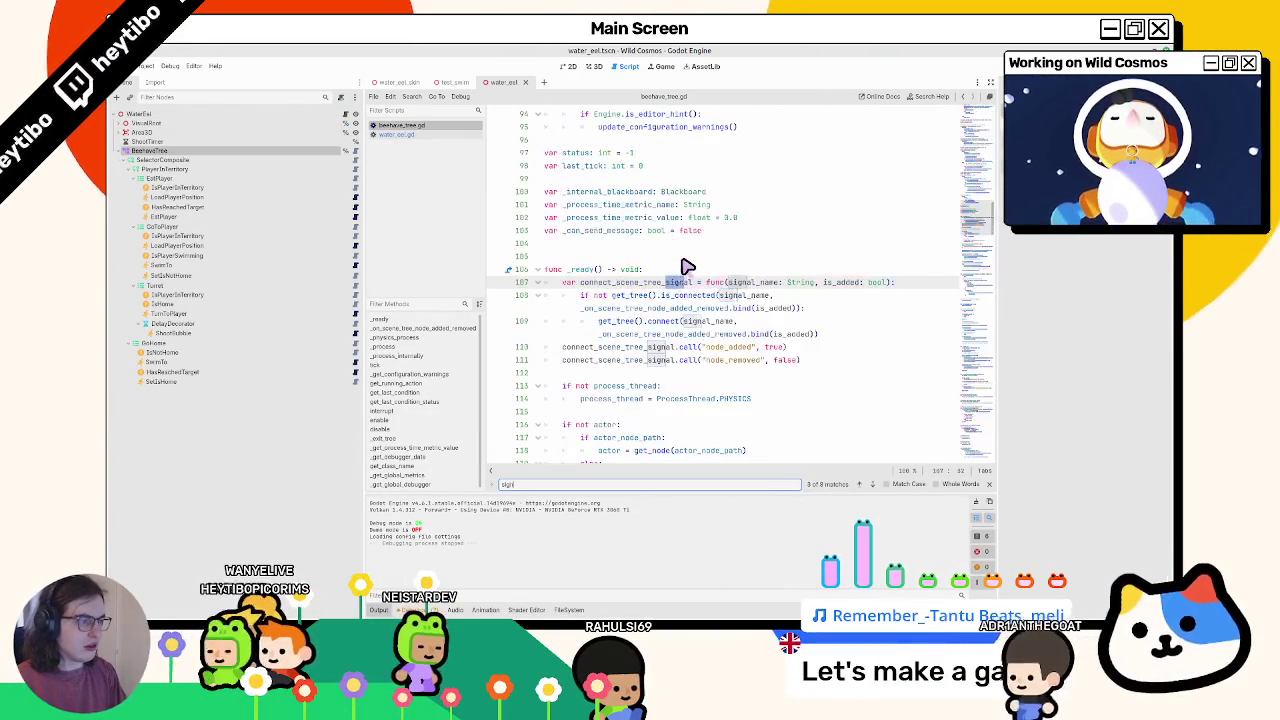
key(Return)
key(Return)
key(Return)
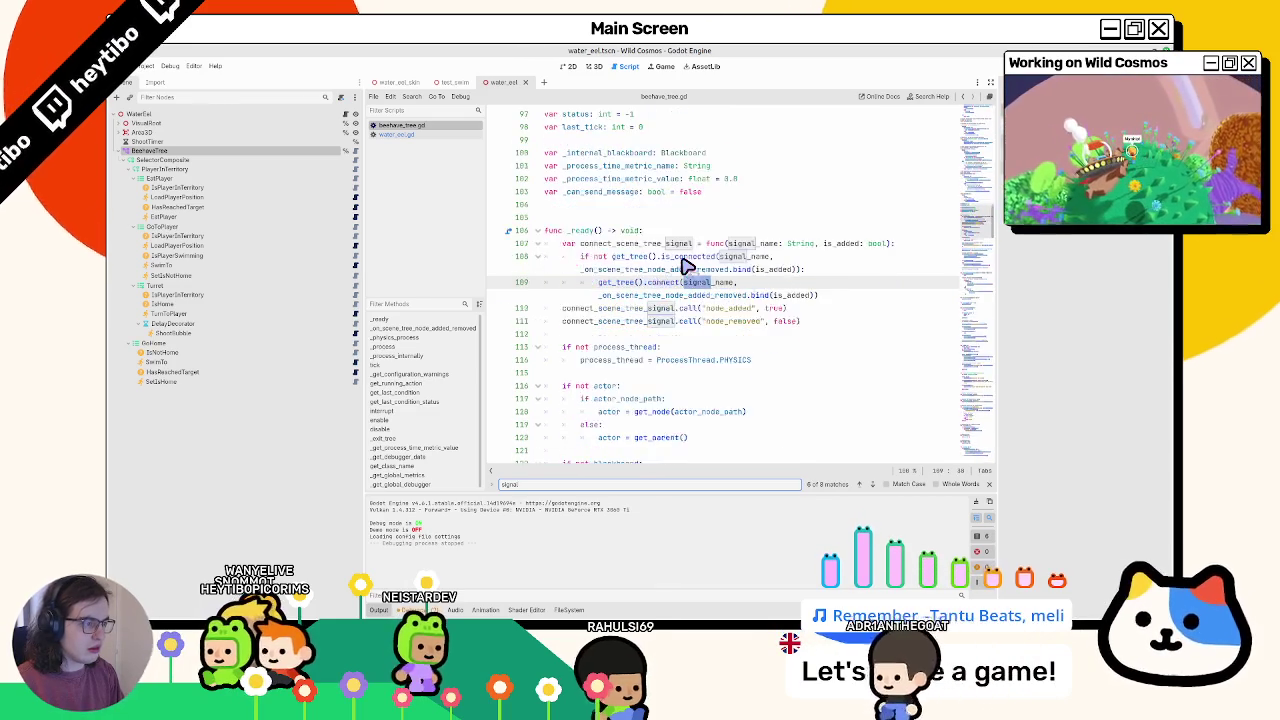
key(Return)
key(Return)
key(Return)
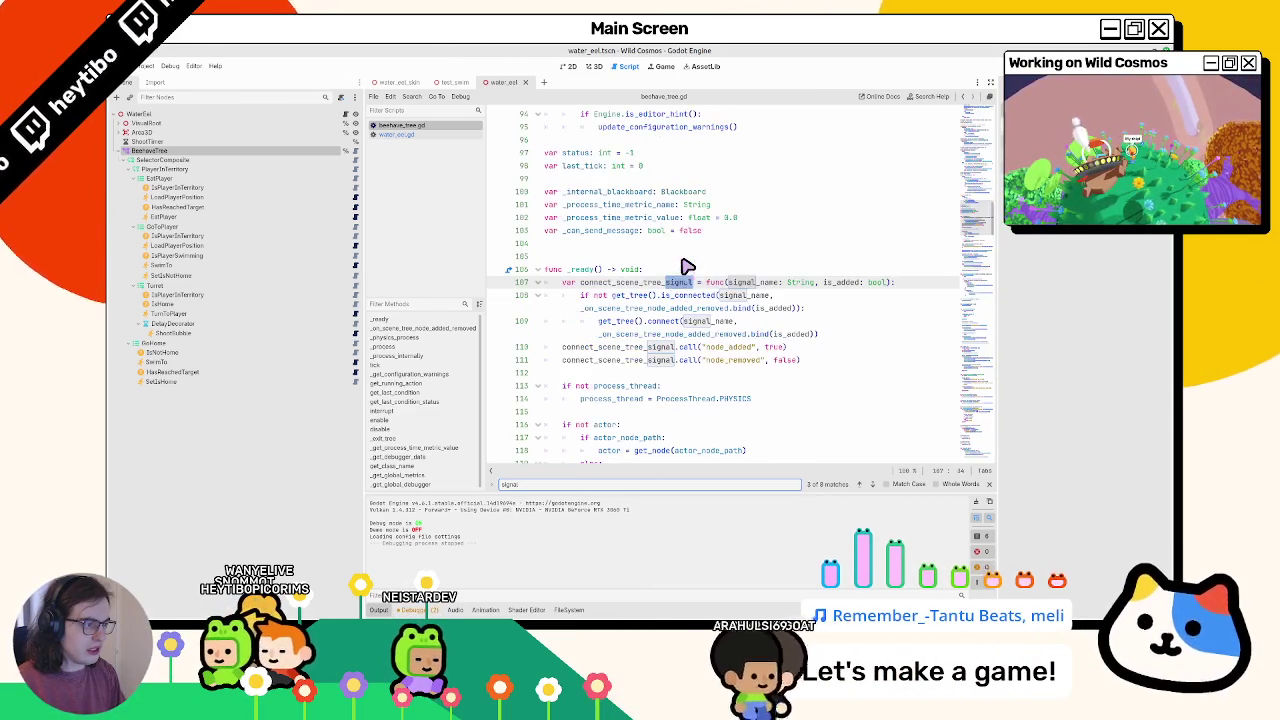
key(Return)
key(Return)
key(Return)
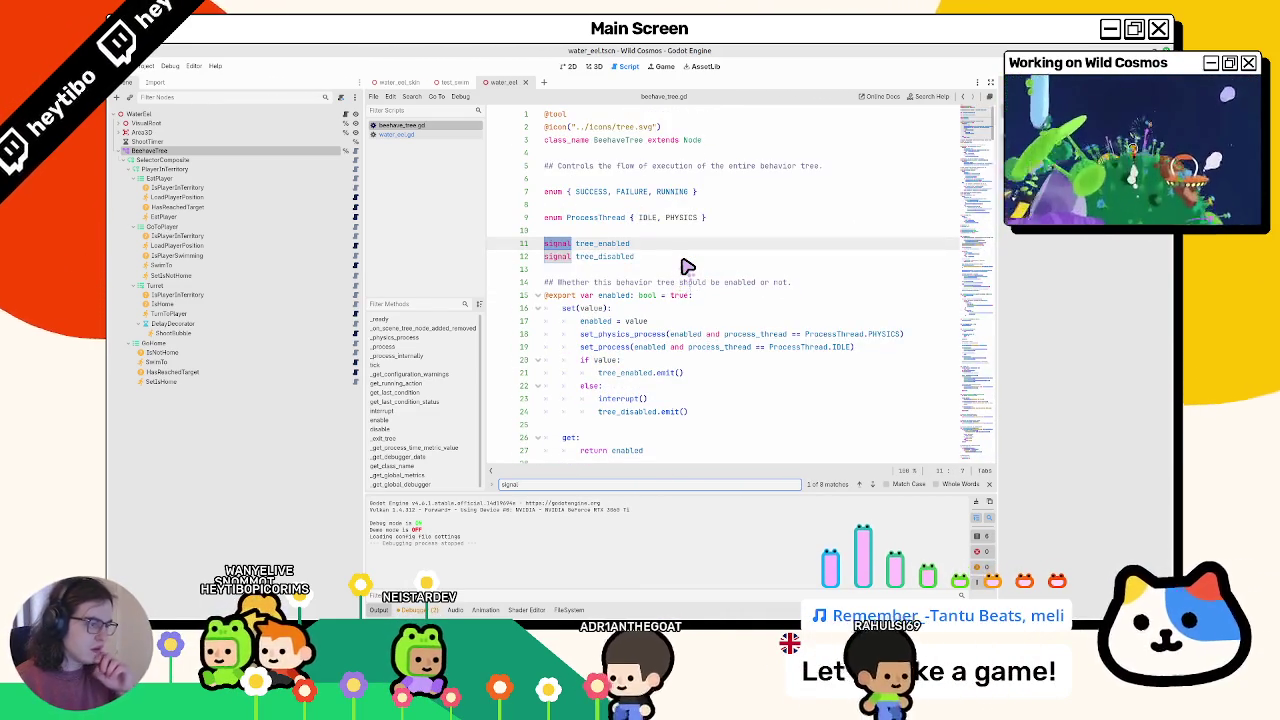
key(Escape)
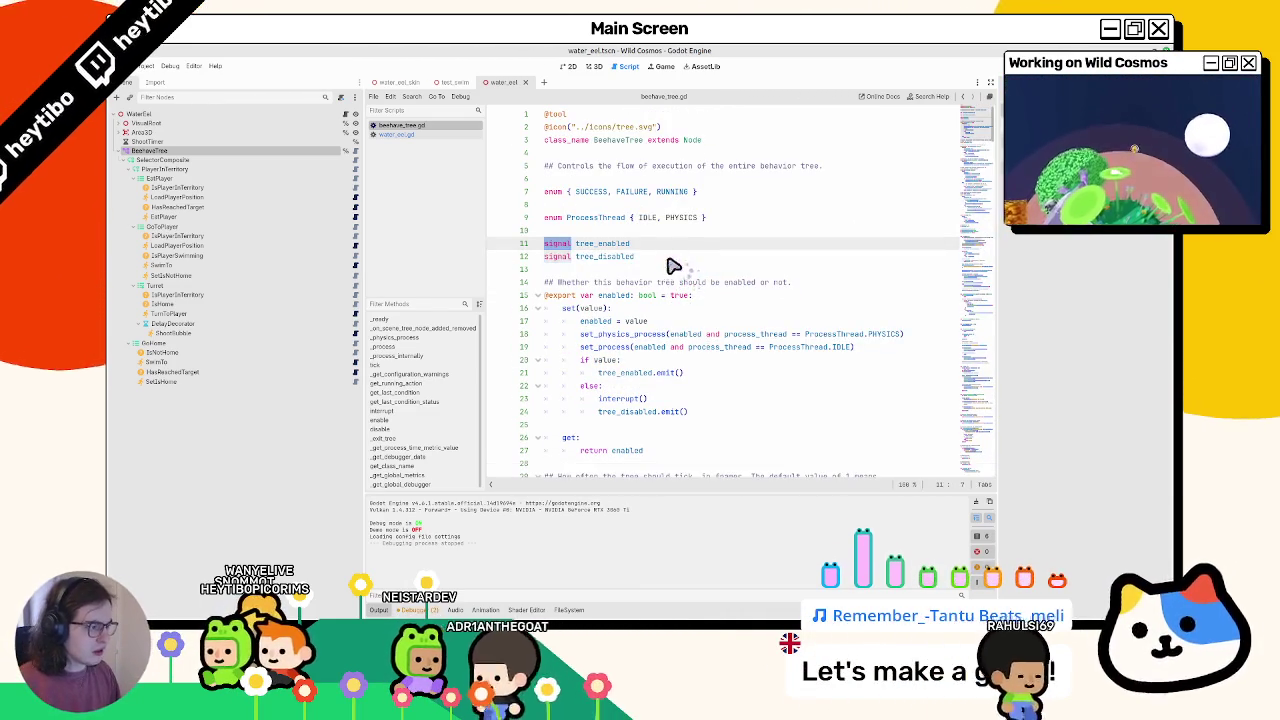
scroll(672, 262, down, 3)
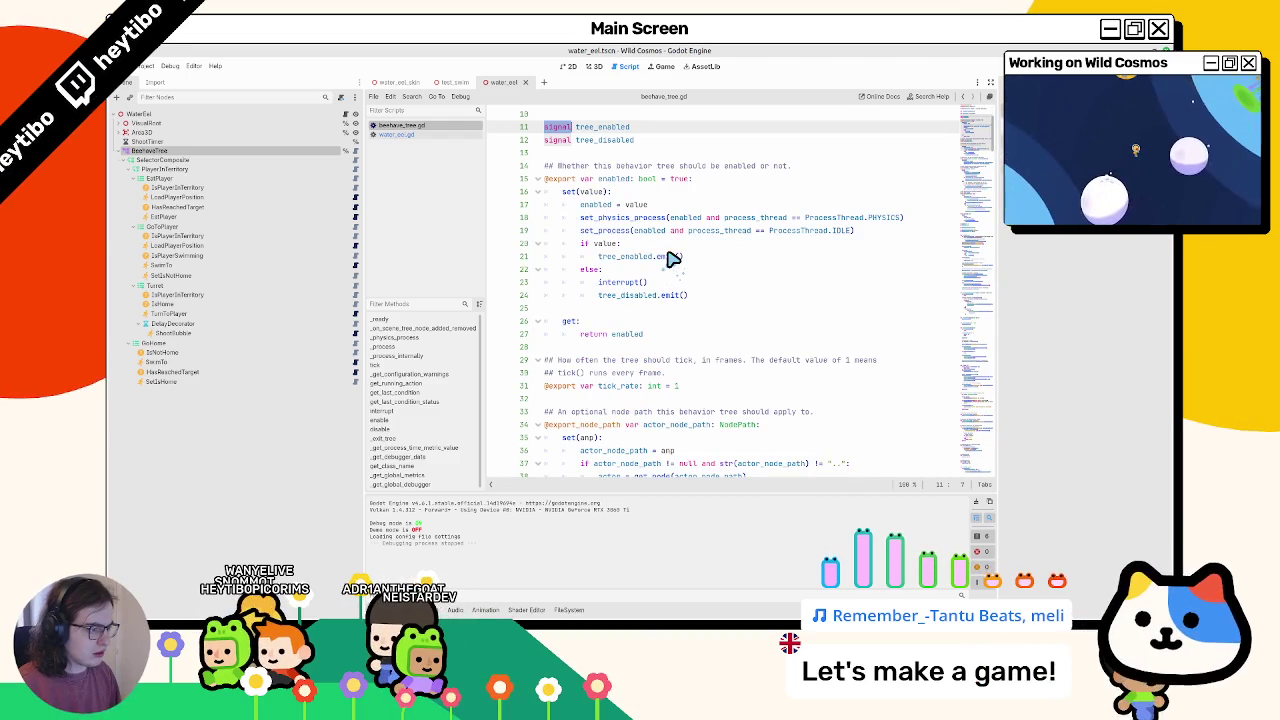
scroll(672, 258, up, 1)
scroll(672, 258, up, 2)
key(ctrl+w)
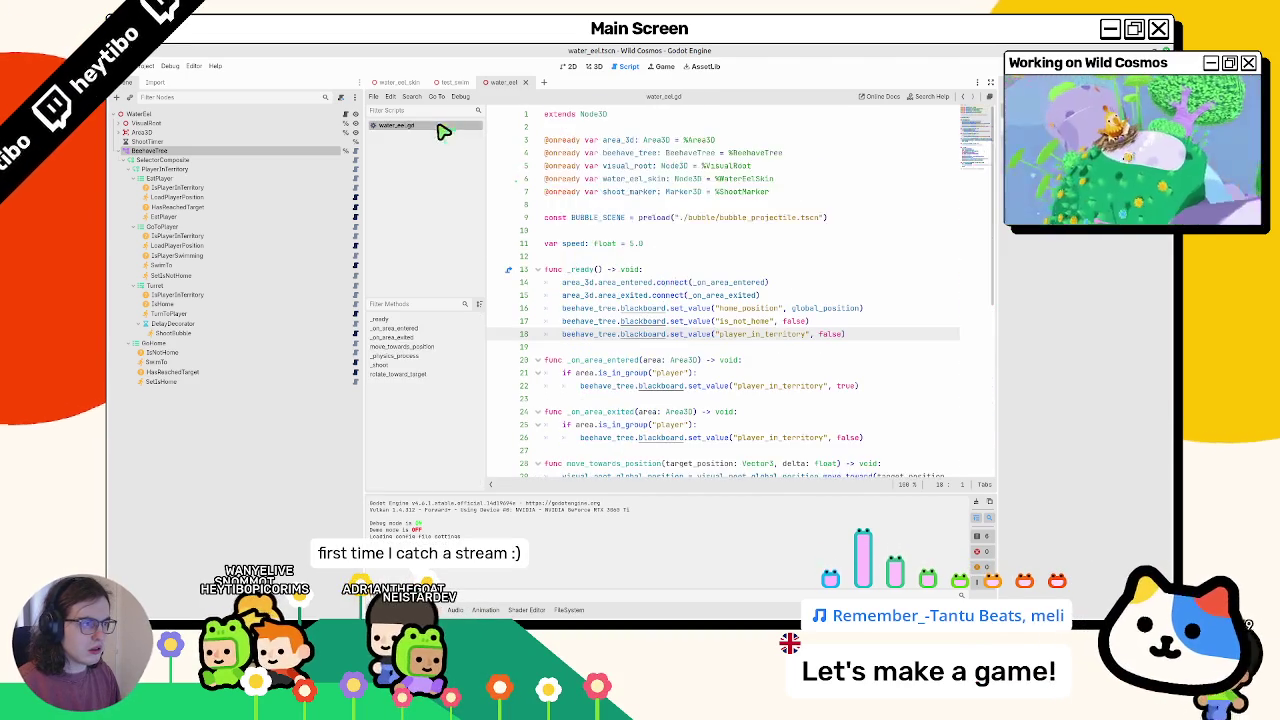
ctrl+click(626, 335)
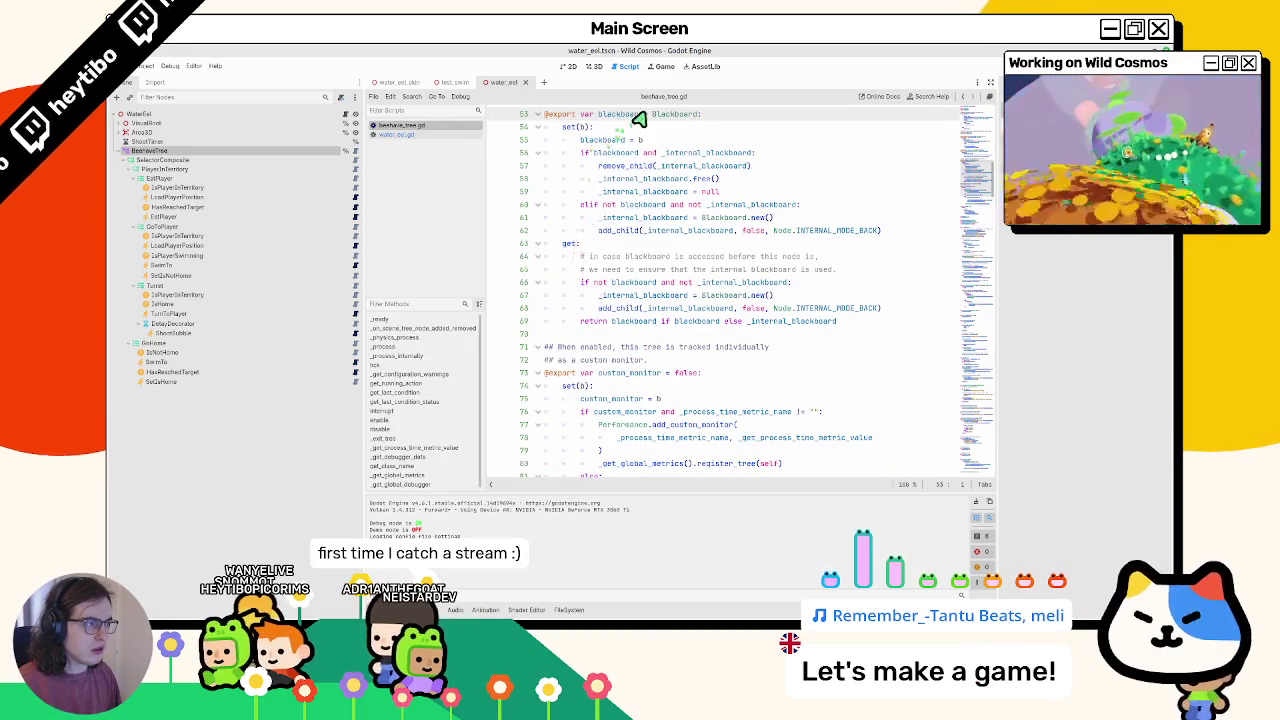
ctrl+click(668, 114)
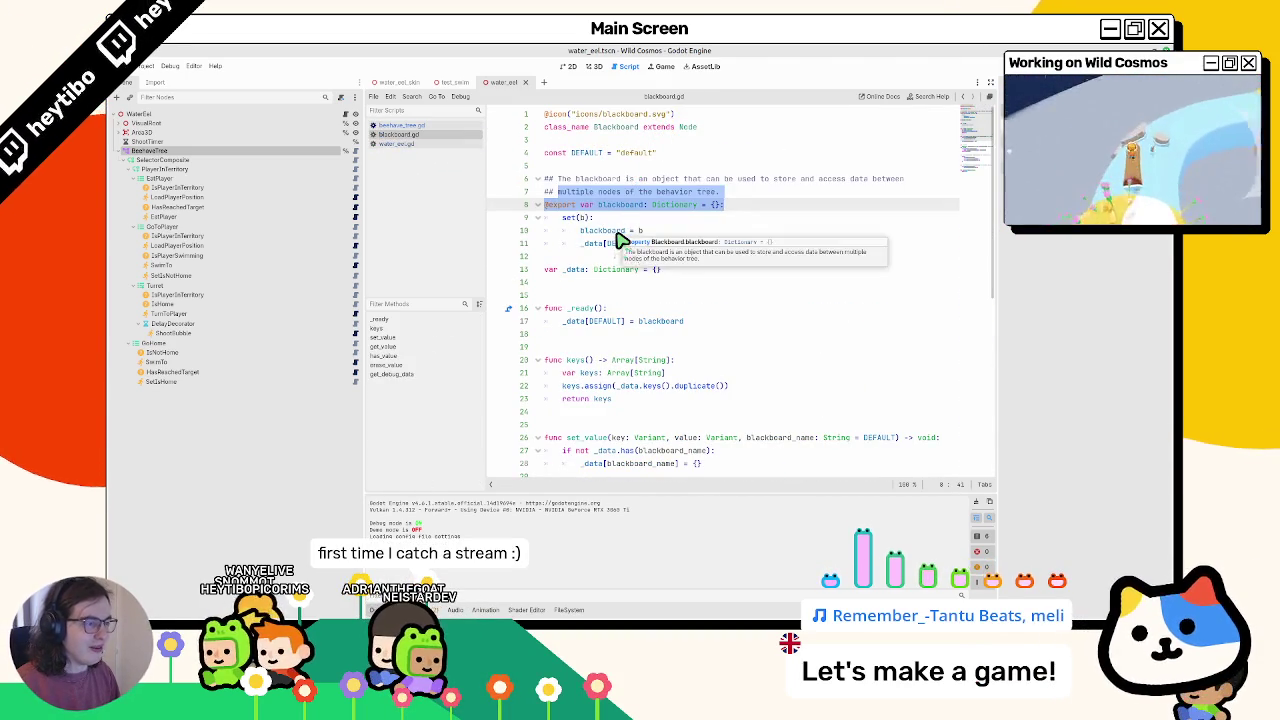
scroll(618, 242, down, 8)
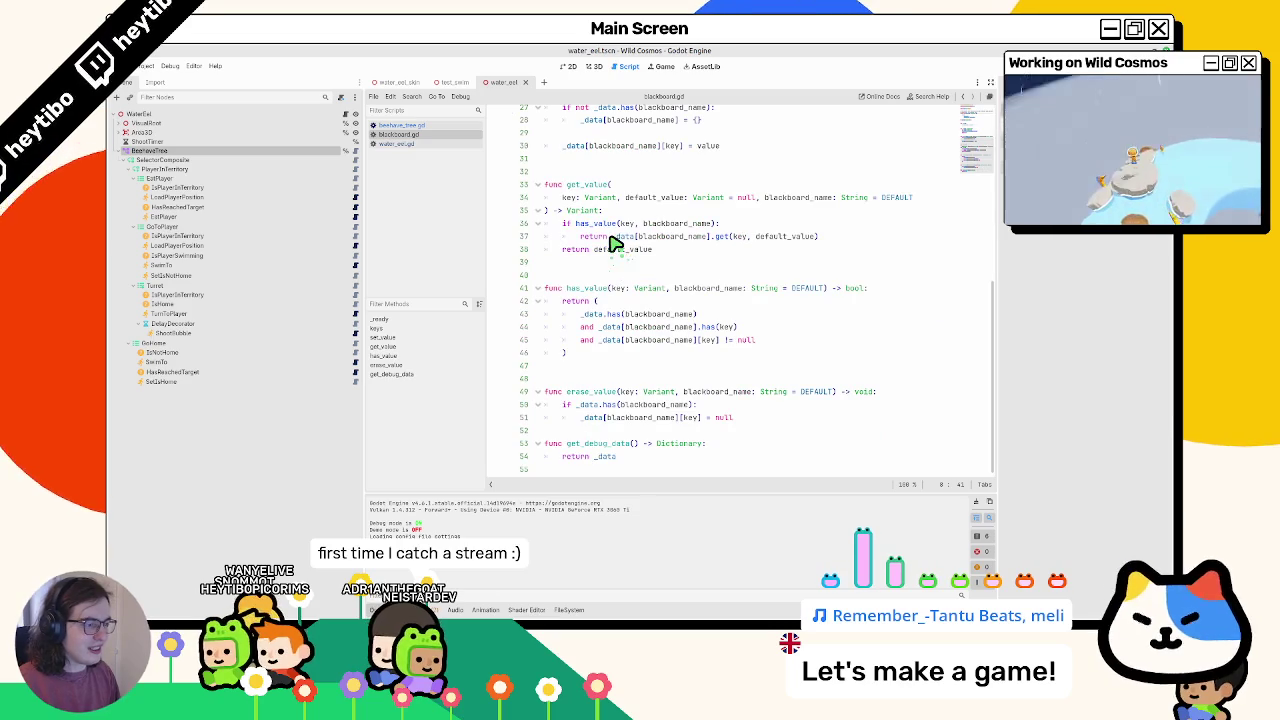
middle_click(403, 137)
middle_click(403, 129)
click(343, 117)
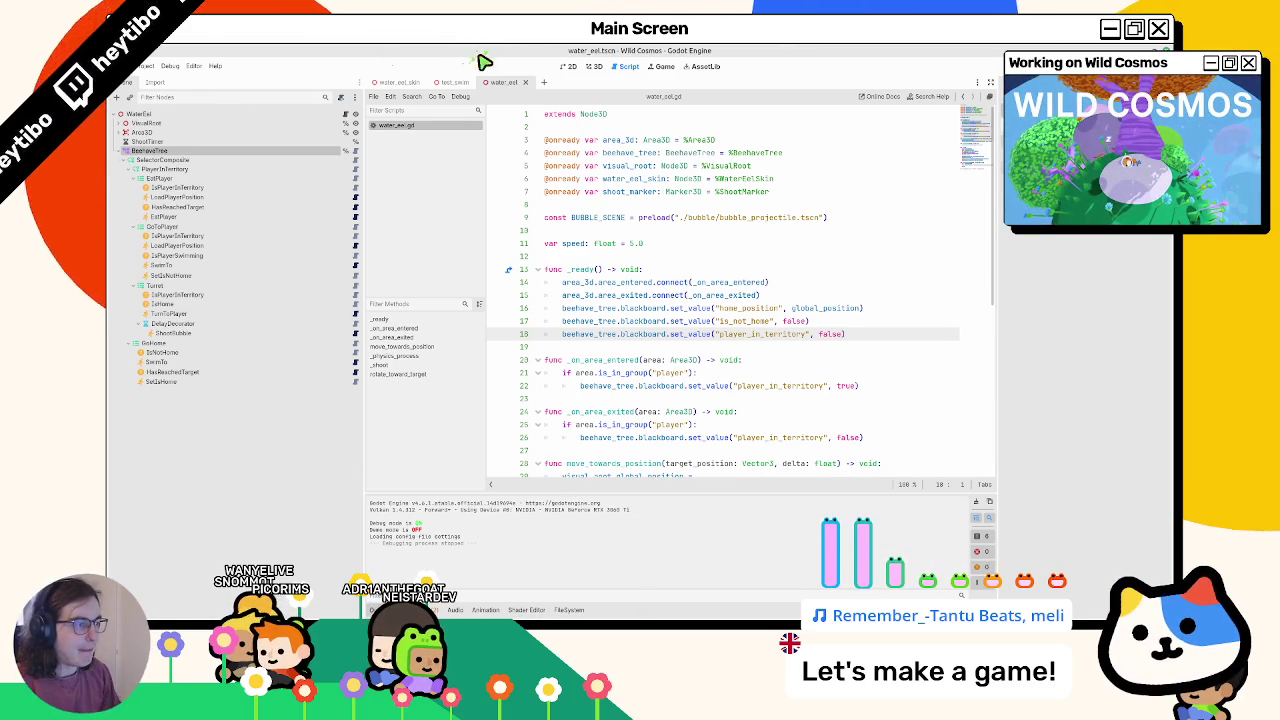
- Open shoot_bubble.gd and select the shoot function name it calls
scroll(643, 232, down, 3)
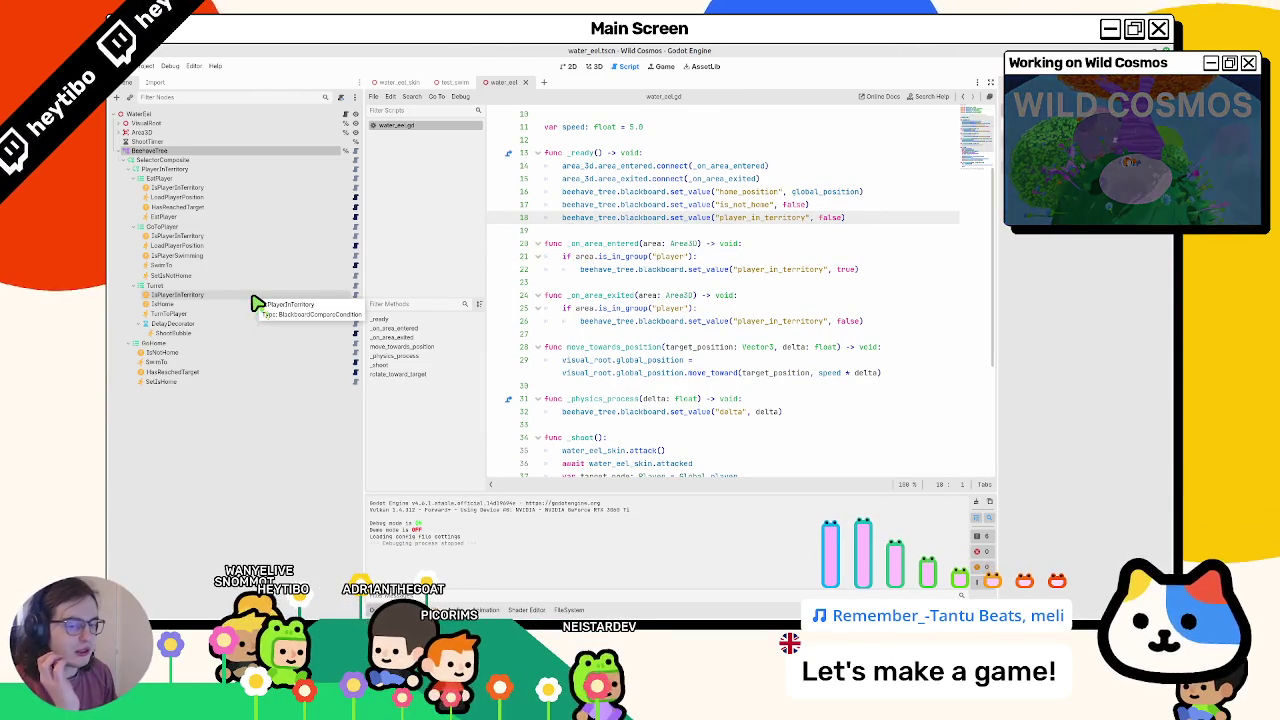
click(356, 334)
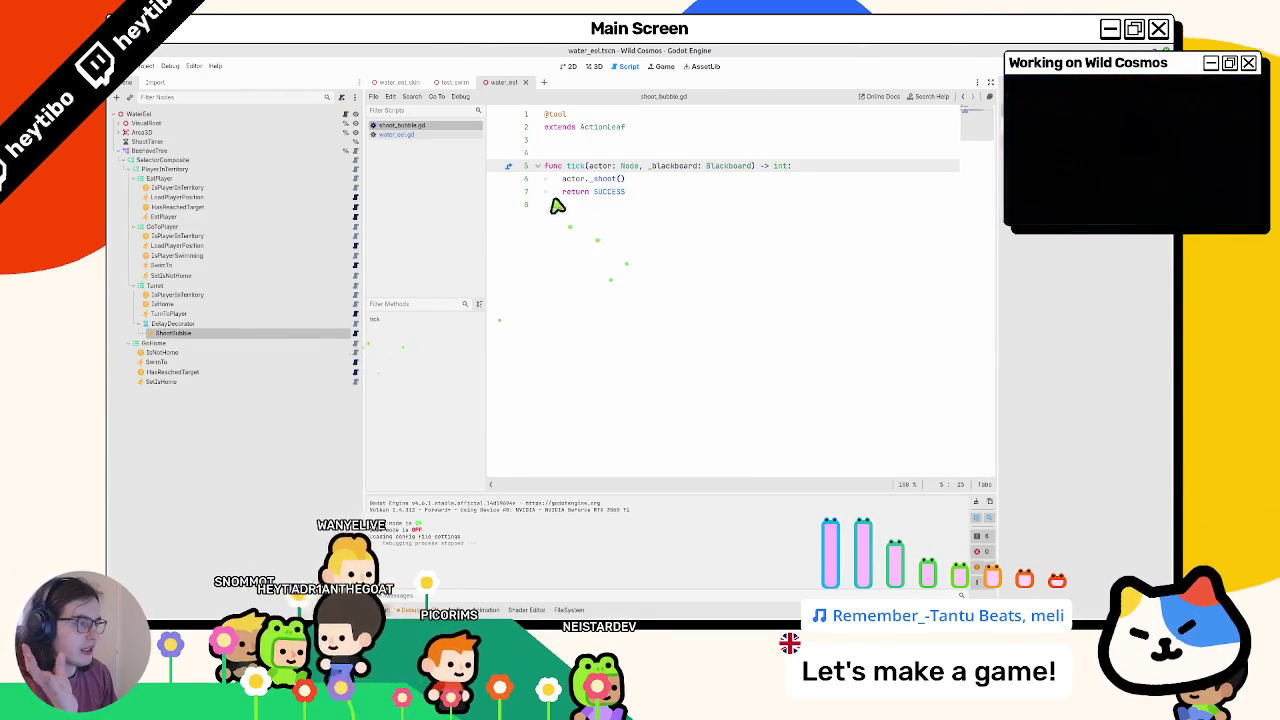
double_click(606, 179)
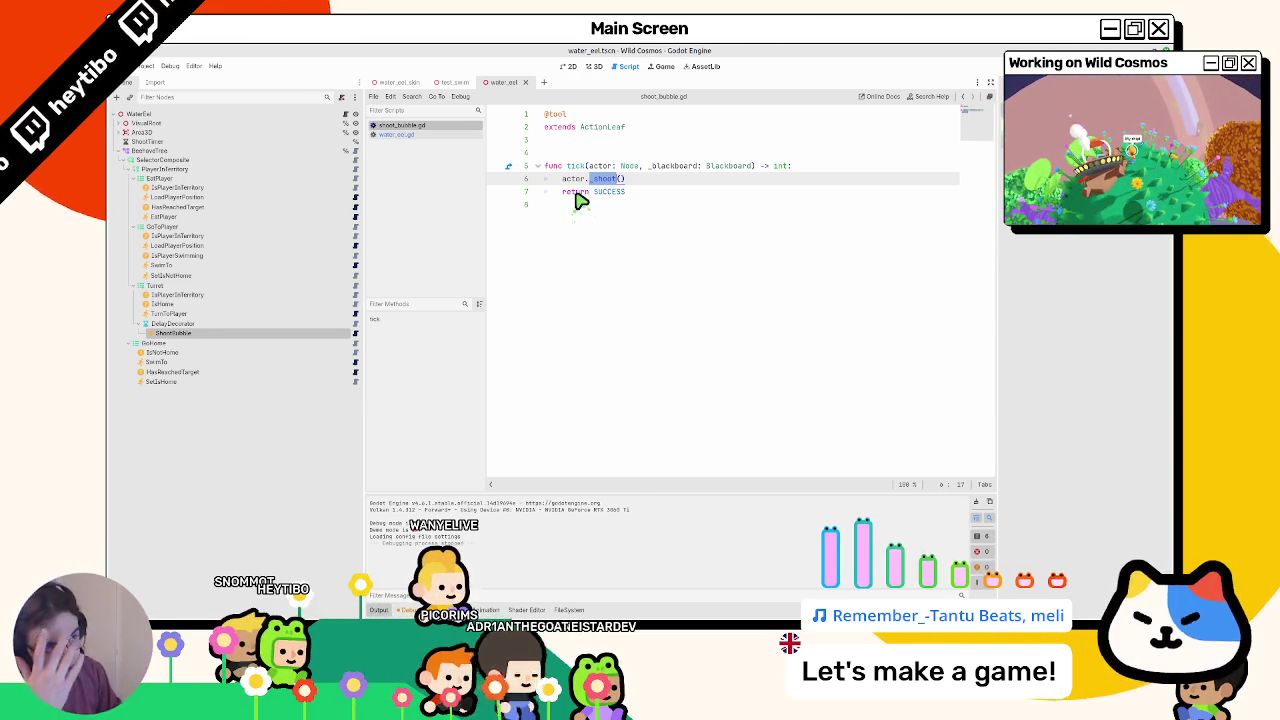
- Step through IsPlayerInTerritory, GoToPlayer and EatPlayer, ending with GoHome selected
click(245, 190)
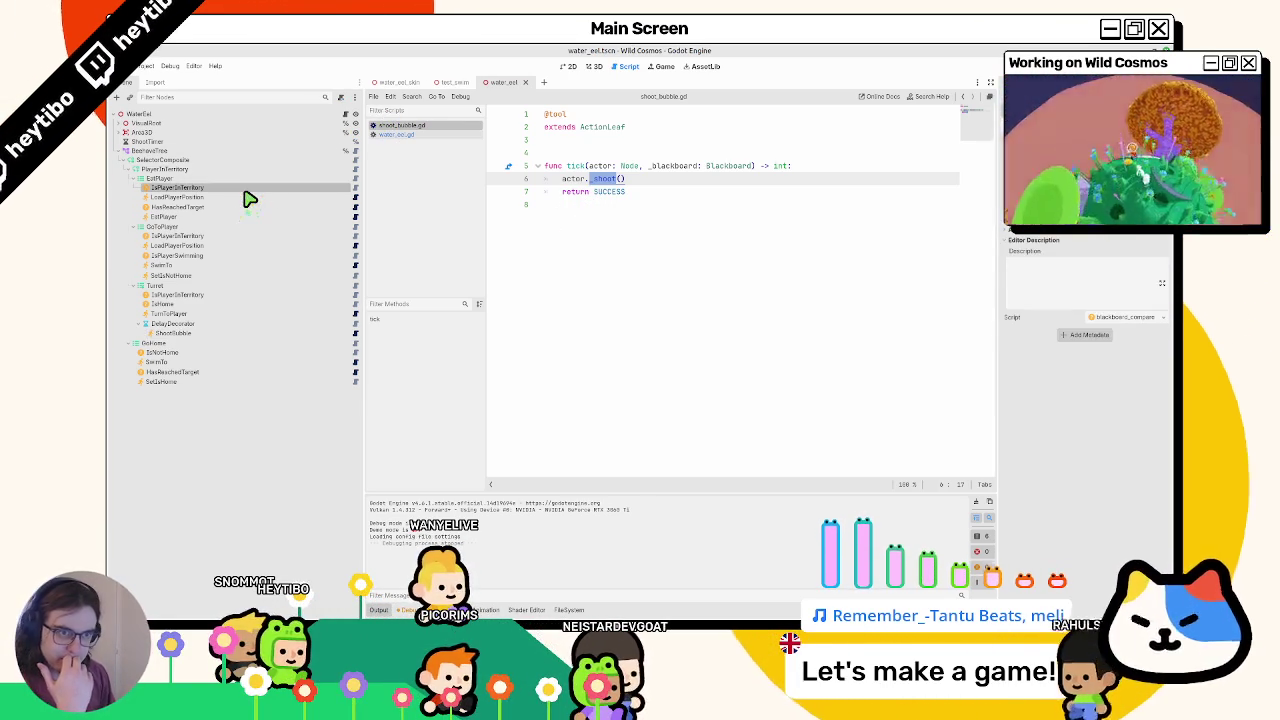
click(226, 228)
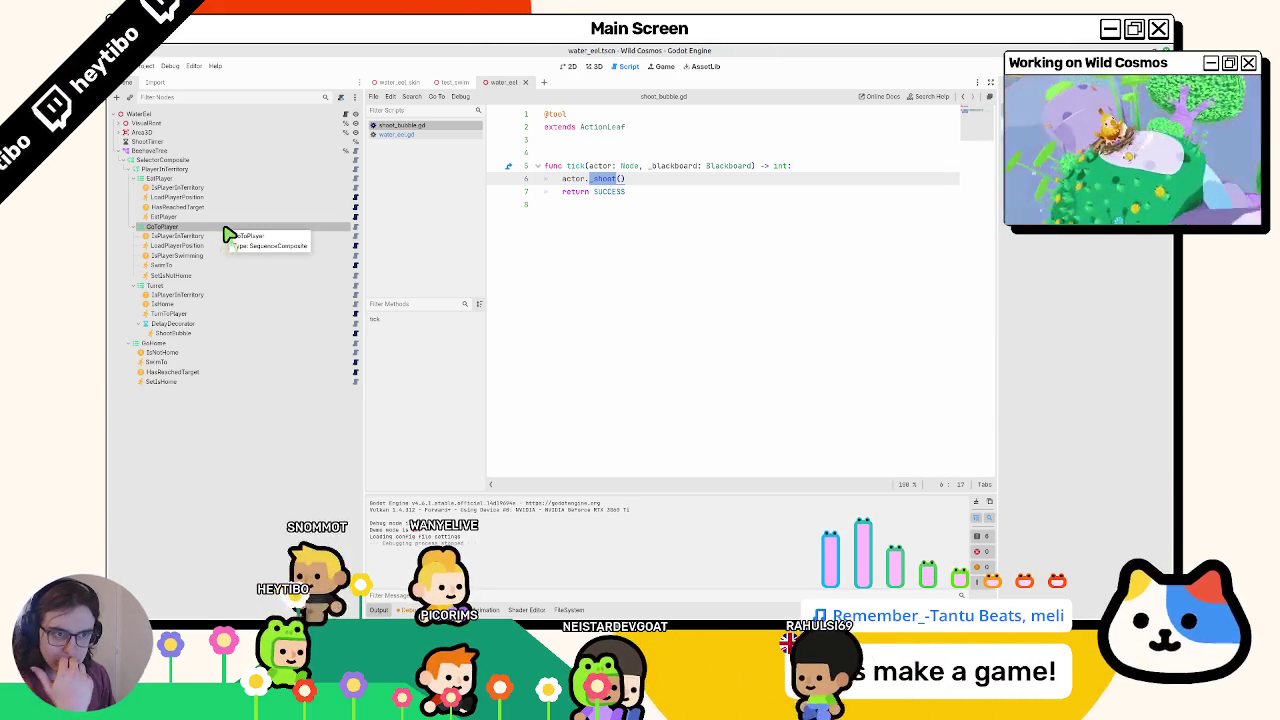
key(Up)
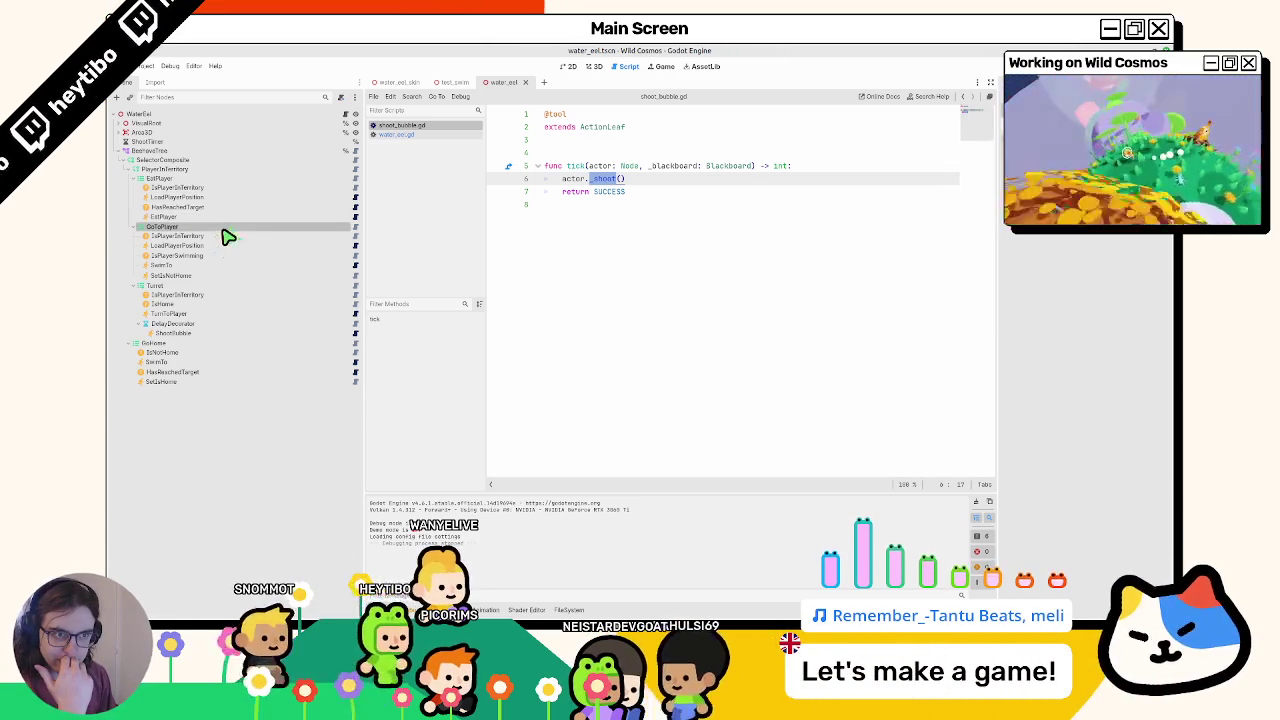
key(Down)
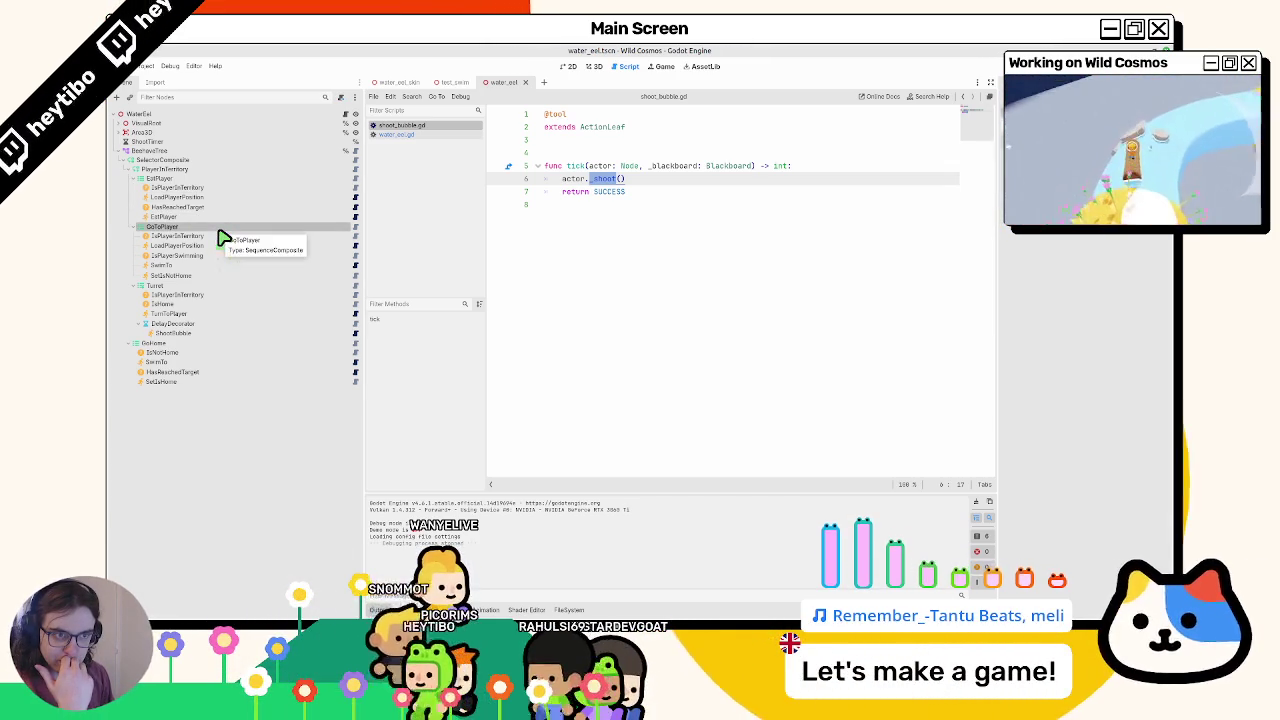
click(183, 344)
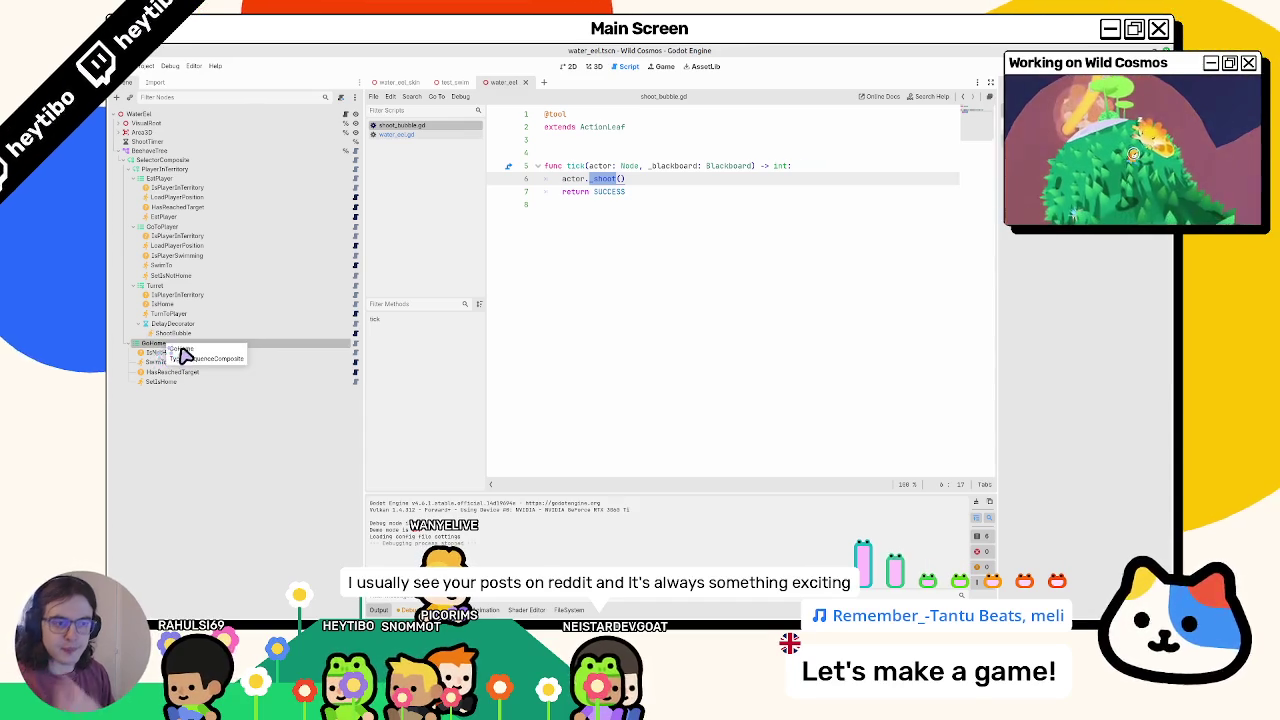
- Add an ActionLeaf node found by searching 'action' and drag it to the end of GoHome
click(181, 346)
key(ctrl+a)
text(a)
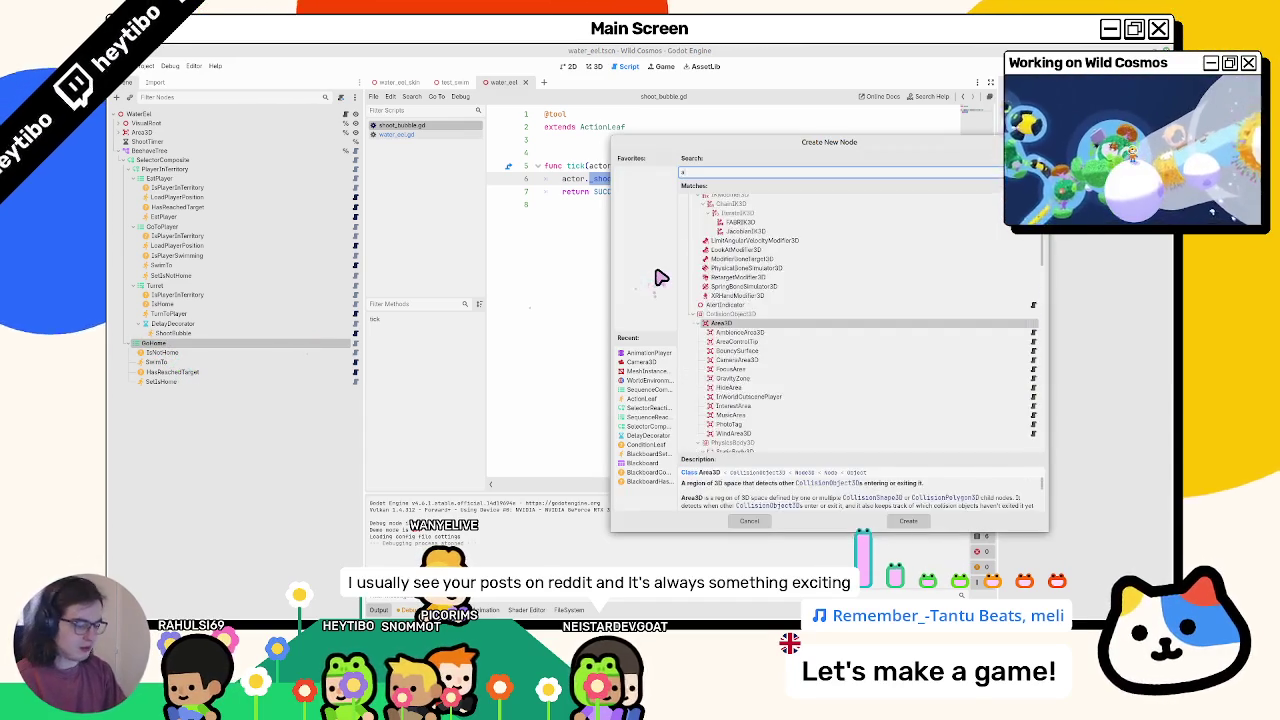
text(ction)
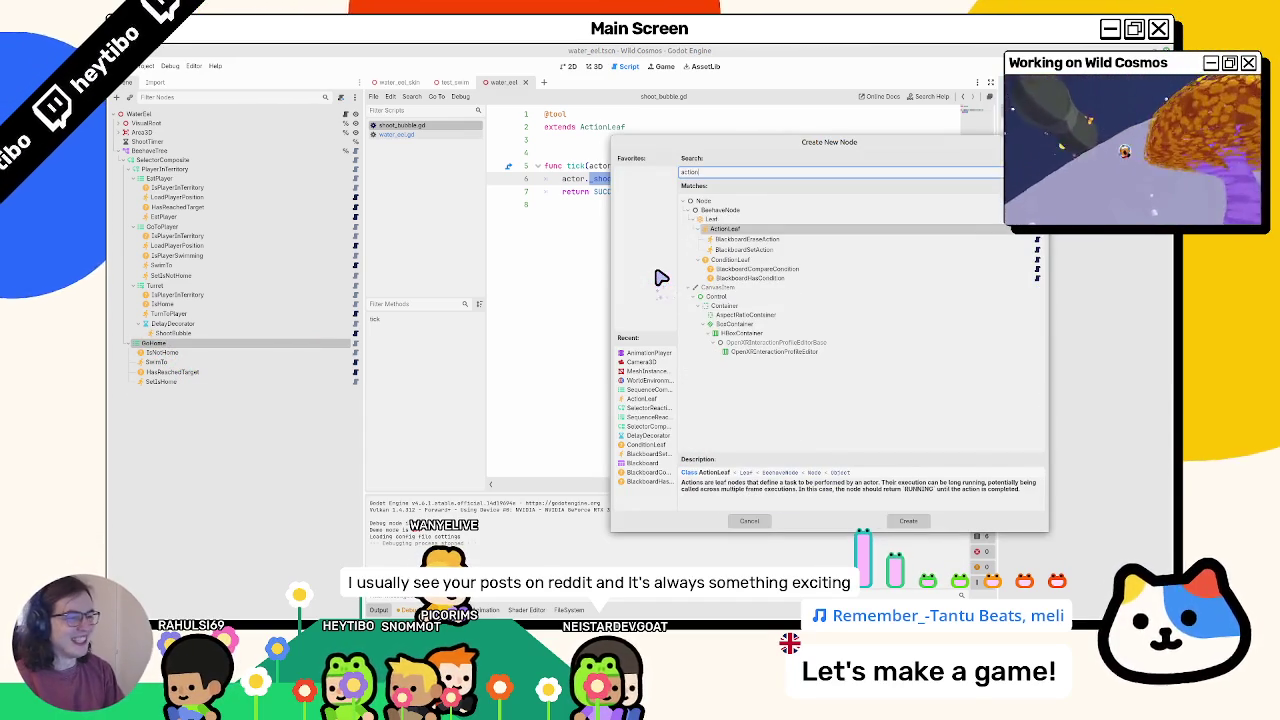
key(Return)
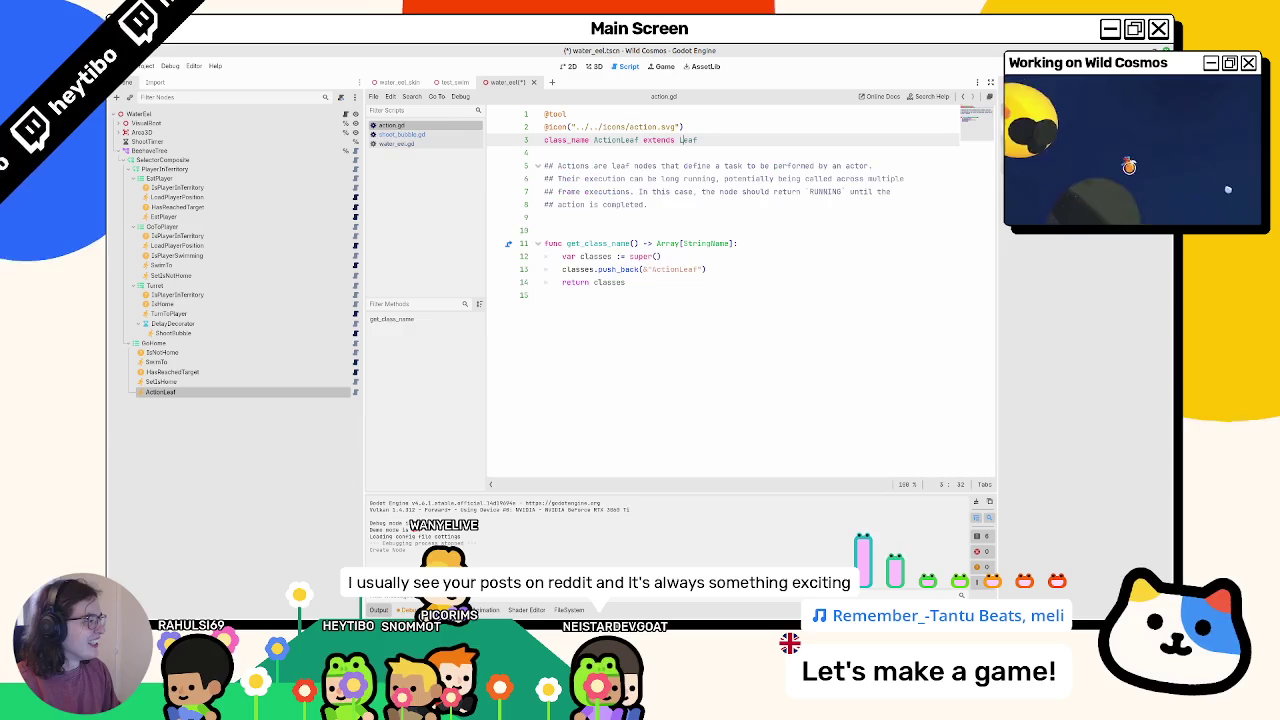
drag(254, 391, 248, 405)
drag(325, 397, 323, 405)
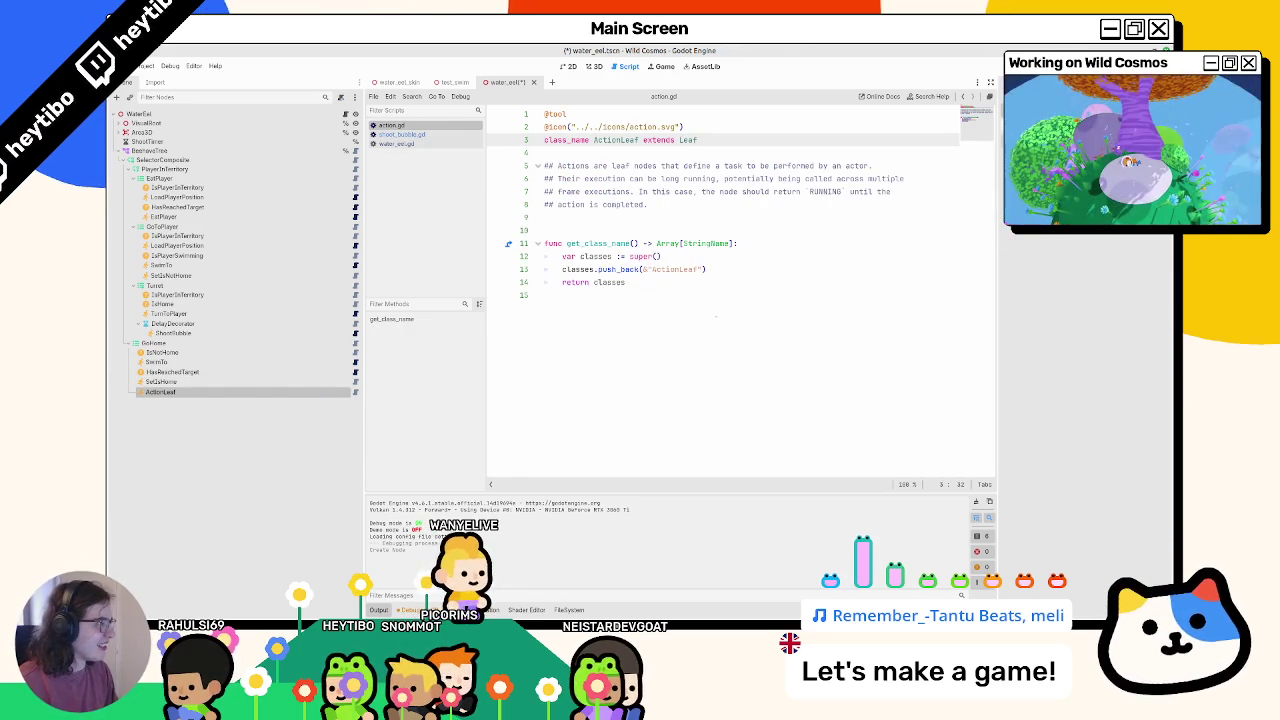
- Start attaching a script to the ActionLeaf, entering a file name in the behavior_tree folder
right_click(1088, 226)
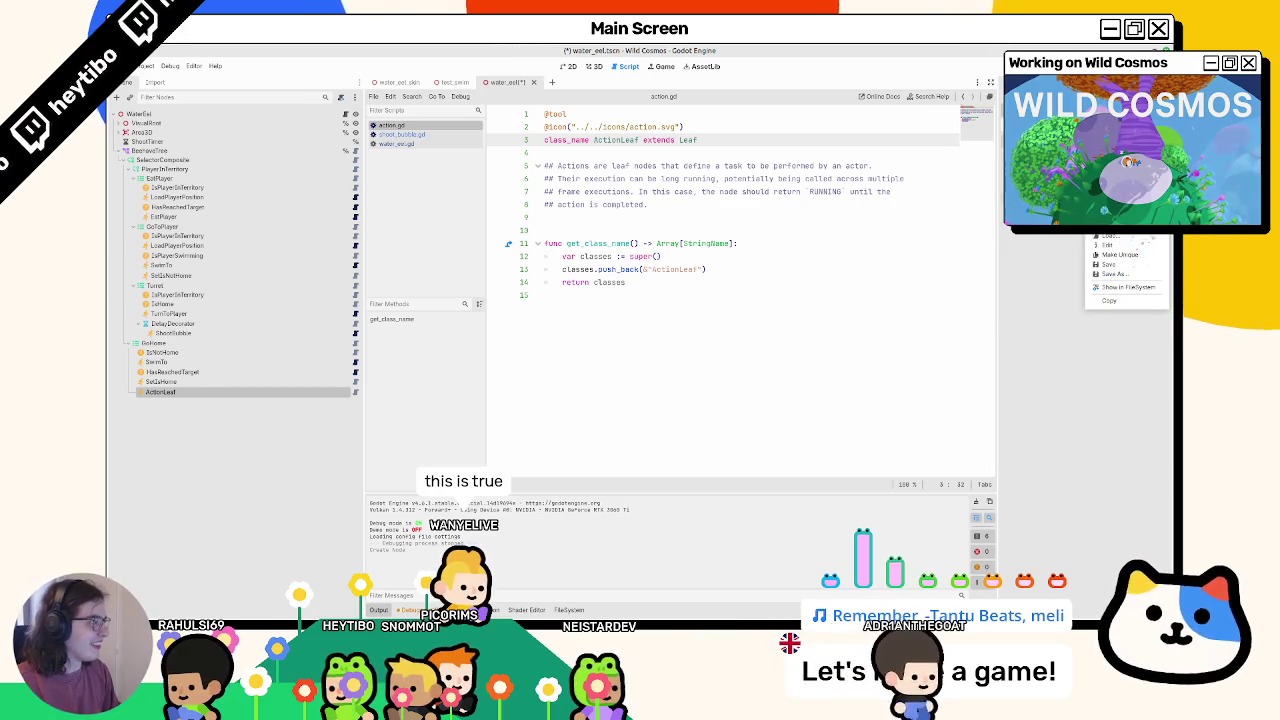
click(1112, 250)
click(730, 291)
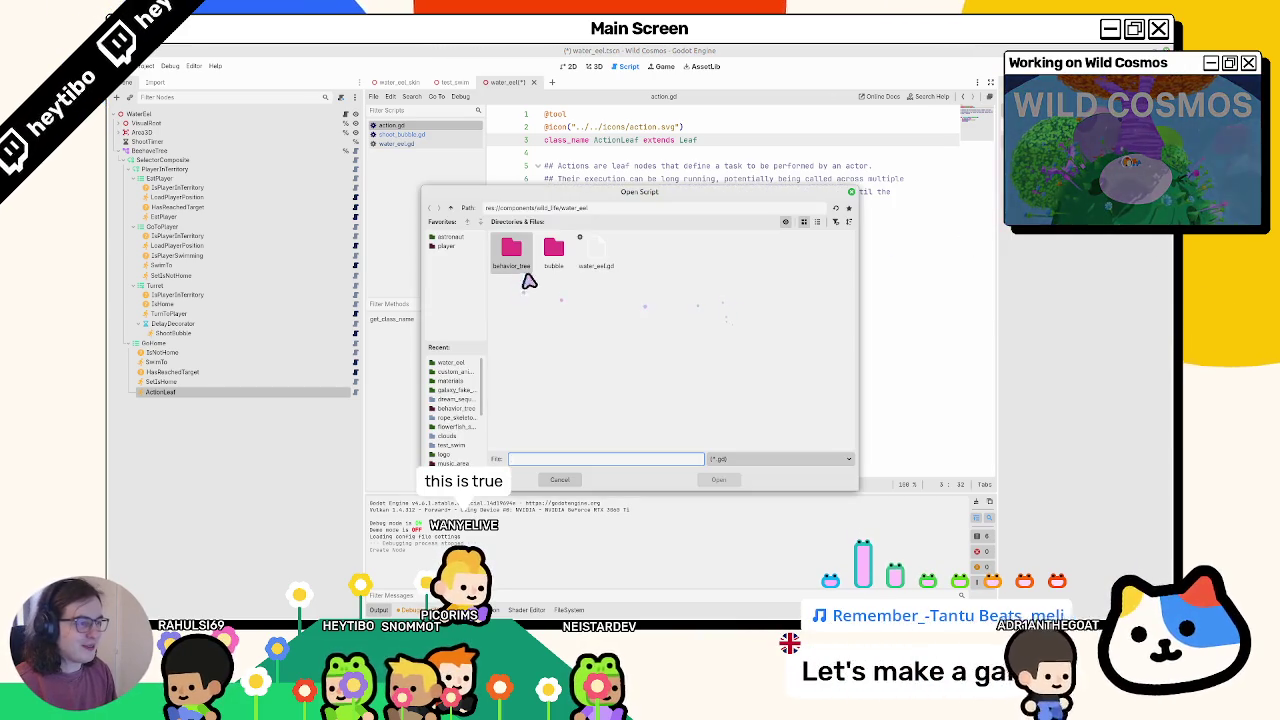
double_click(533, 263)
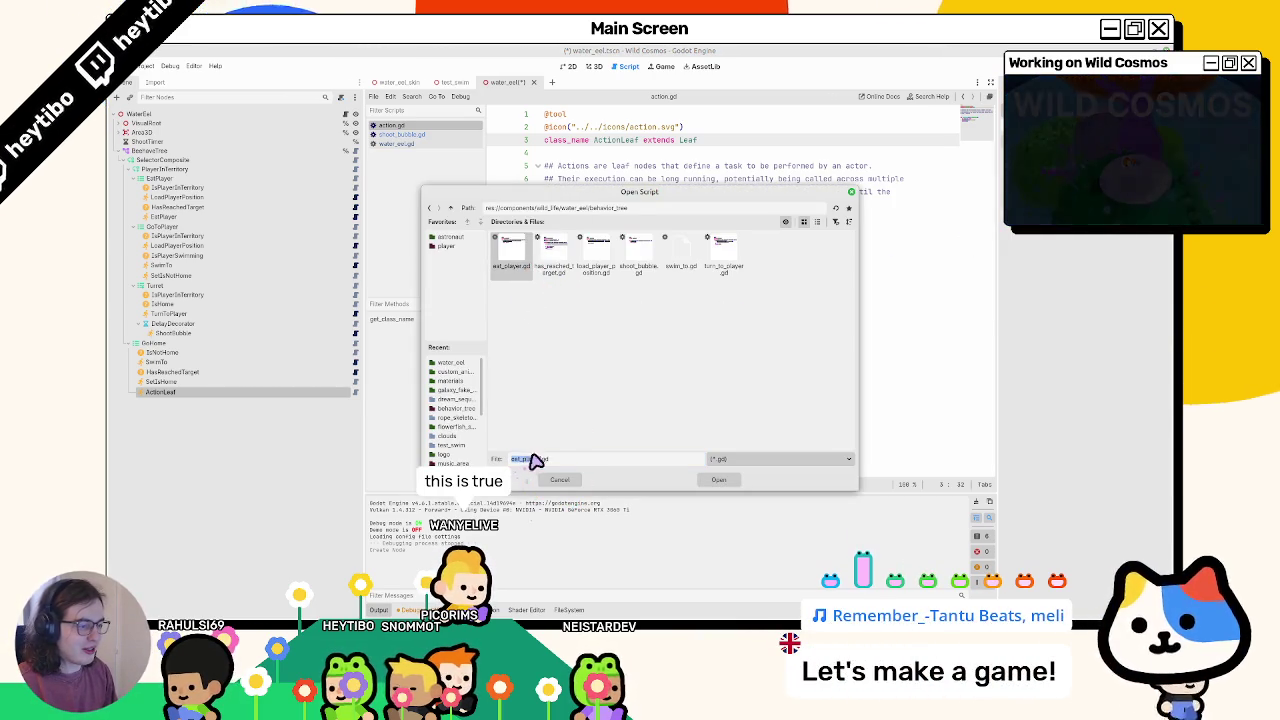
key(Escape)
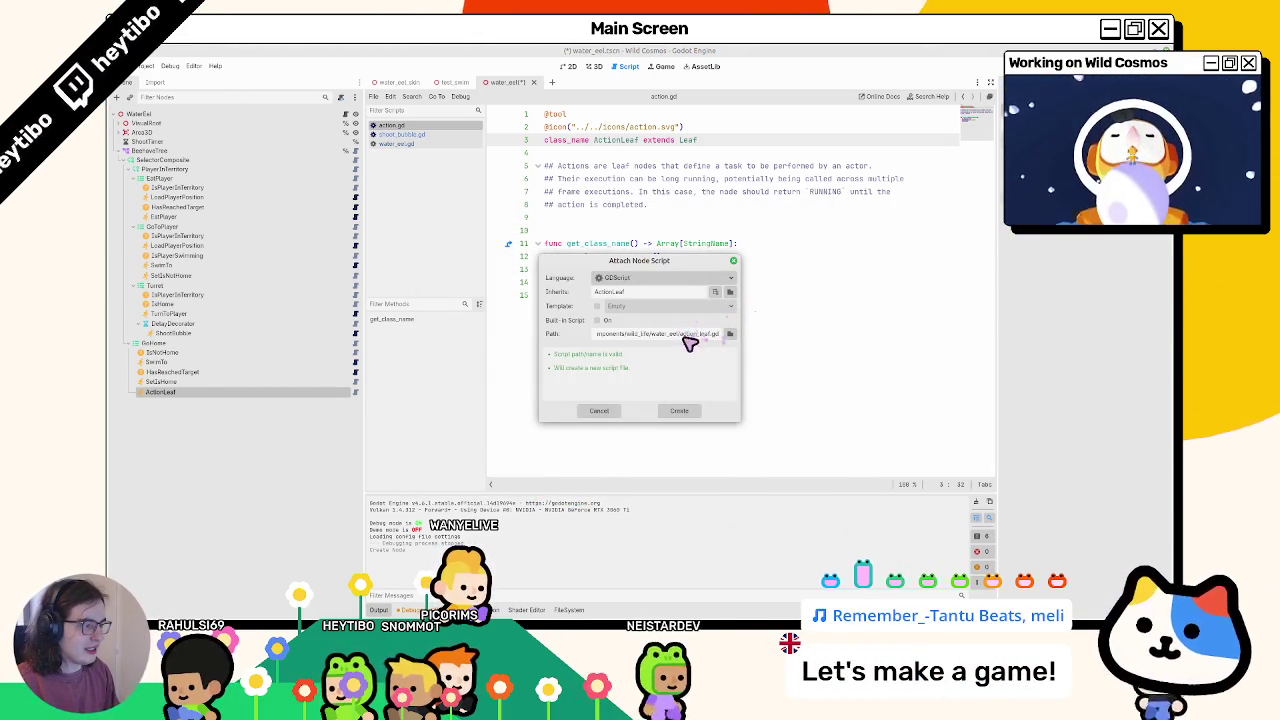
double_click(688, 334)
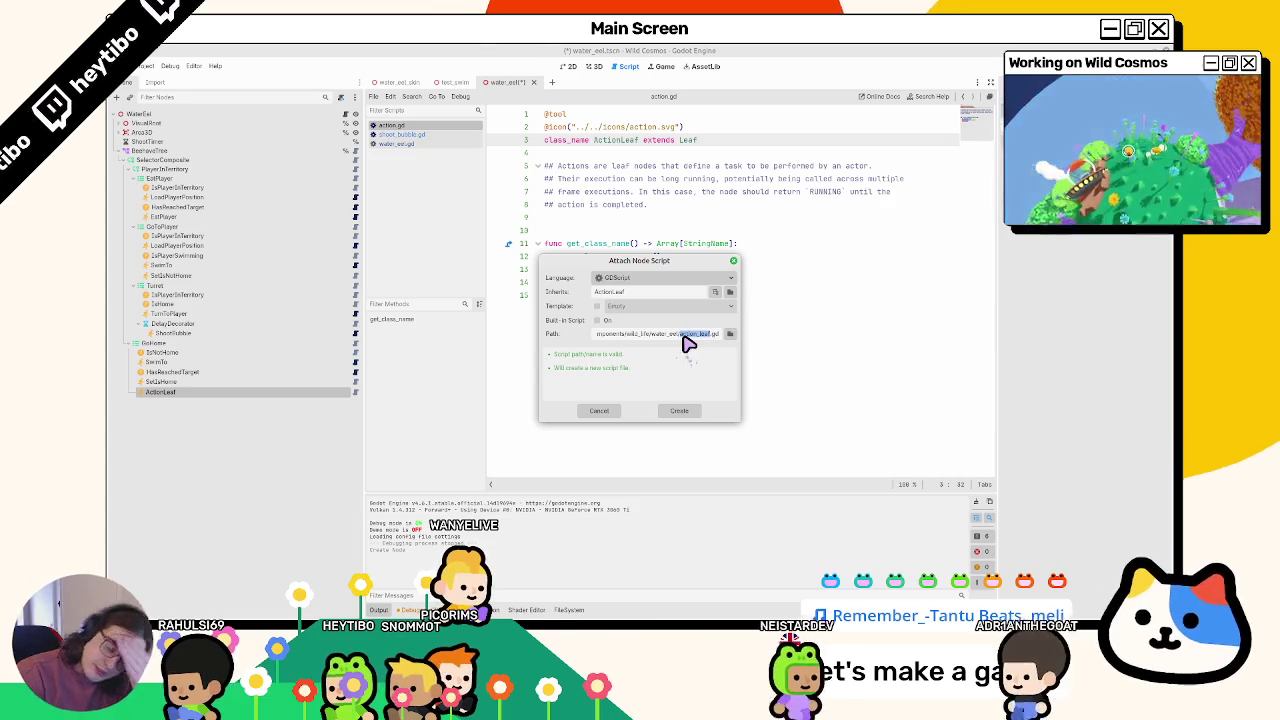
text(eel_animal)
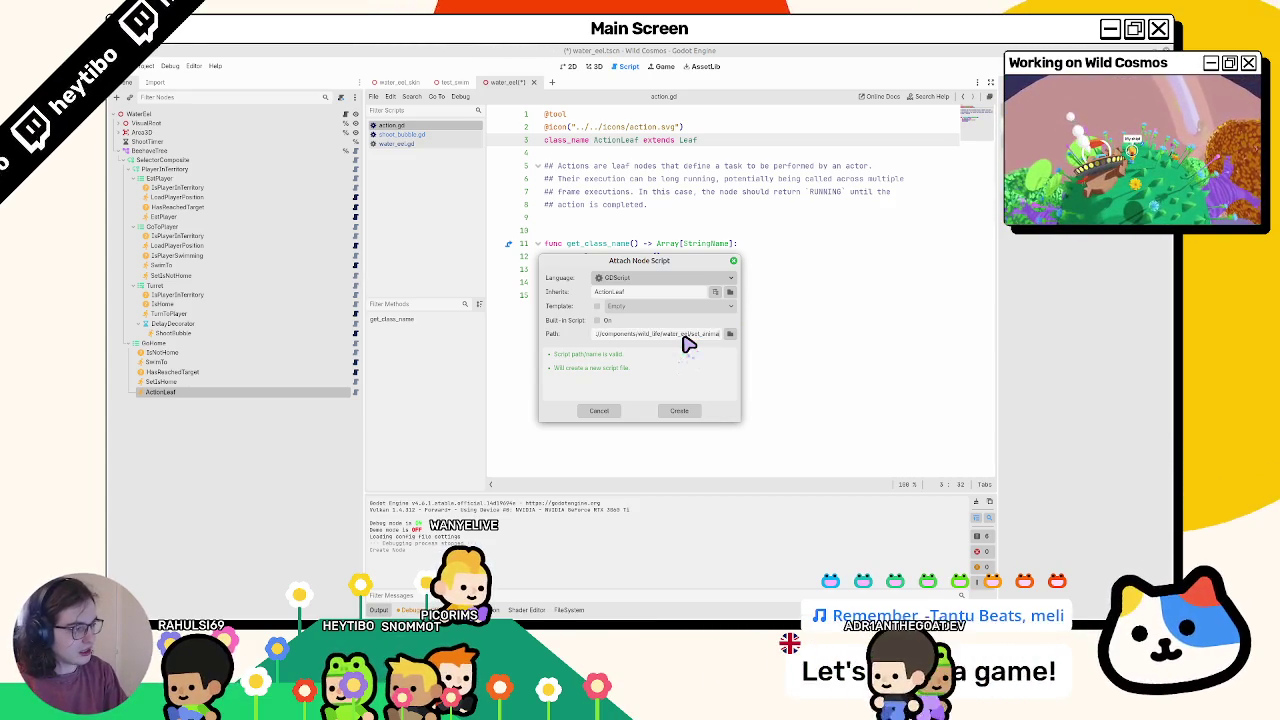
text(tion_state)
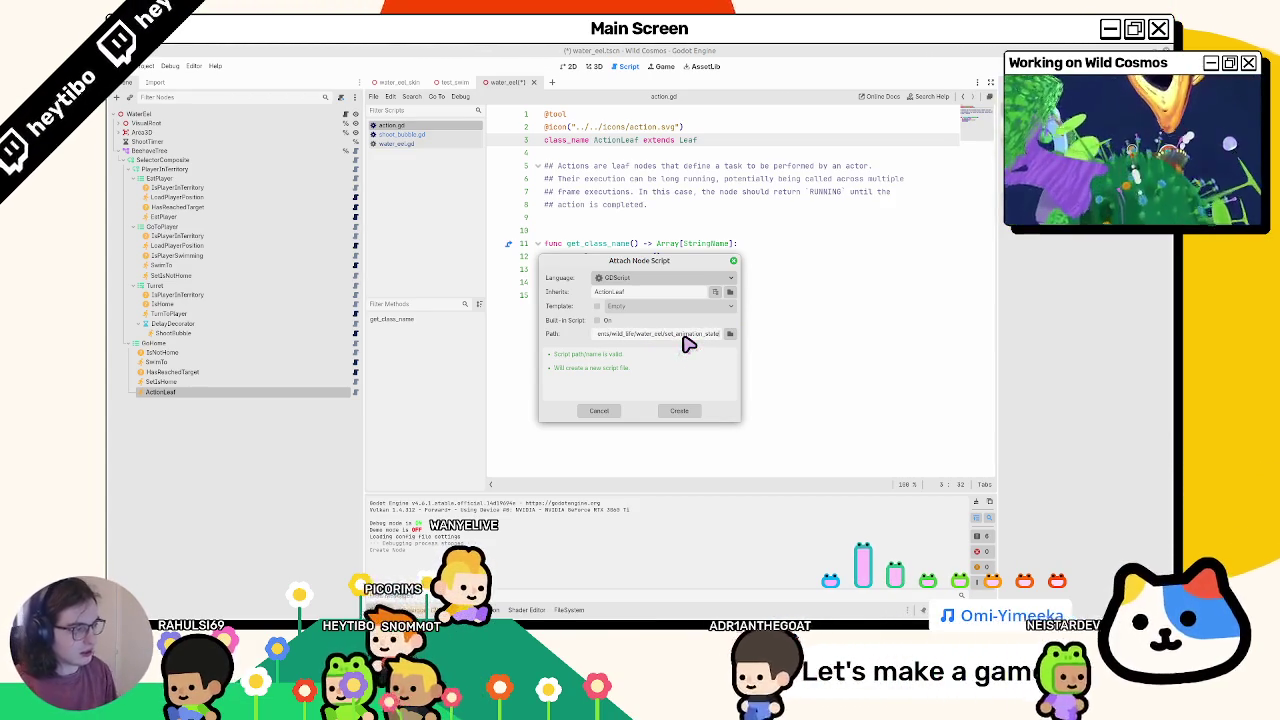
click(730, 291)
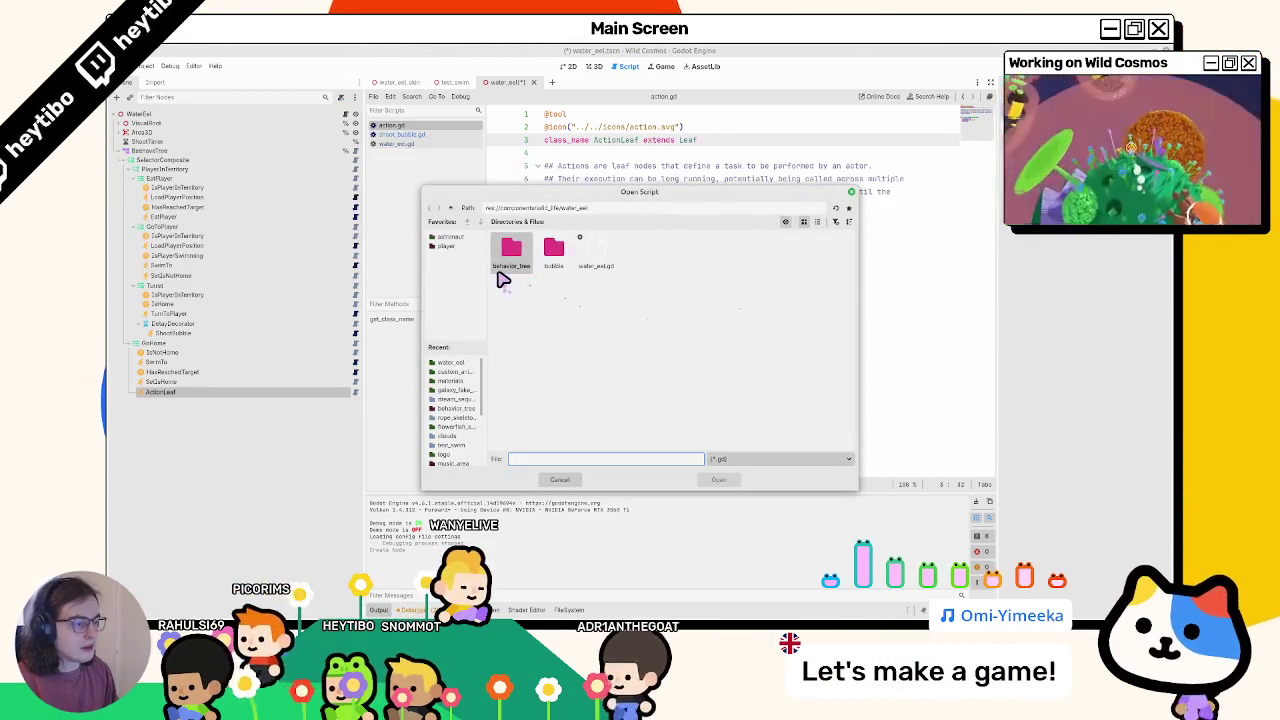
double_click(503, 274)
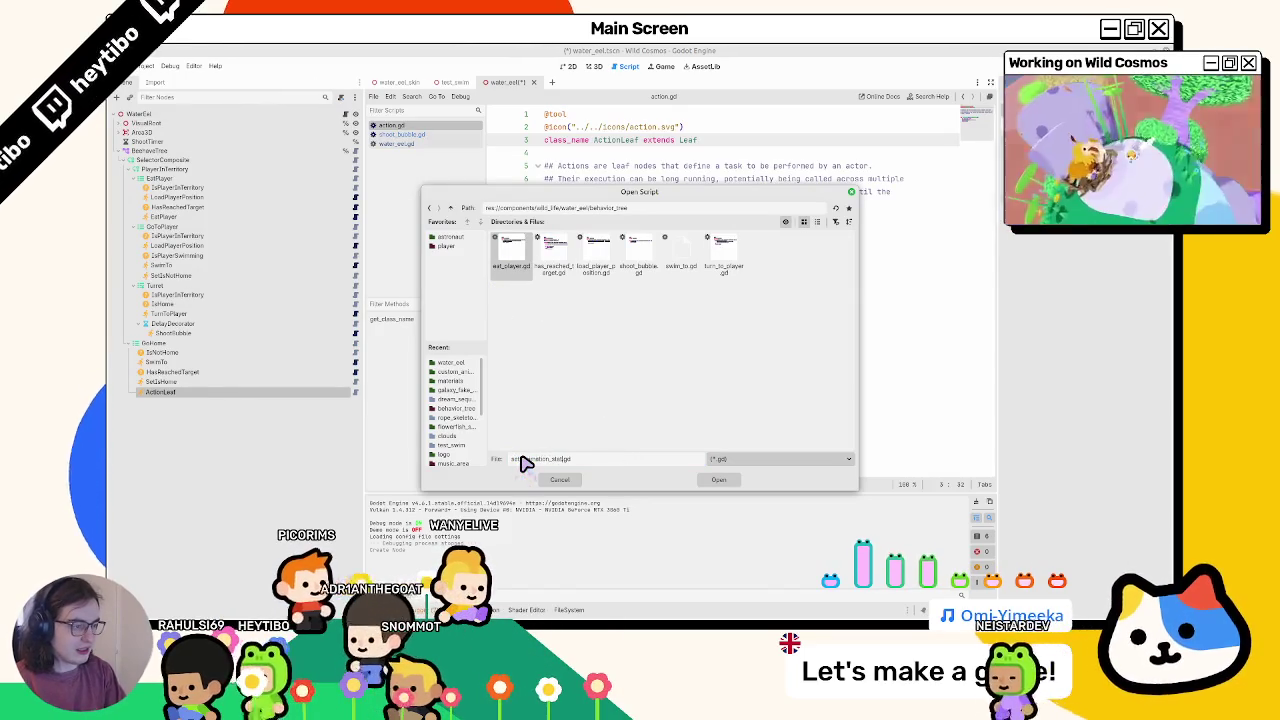
key(ctrl+v)
click(720, 482)
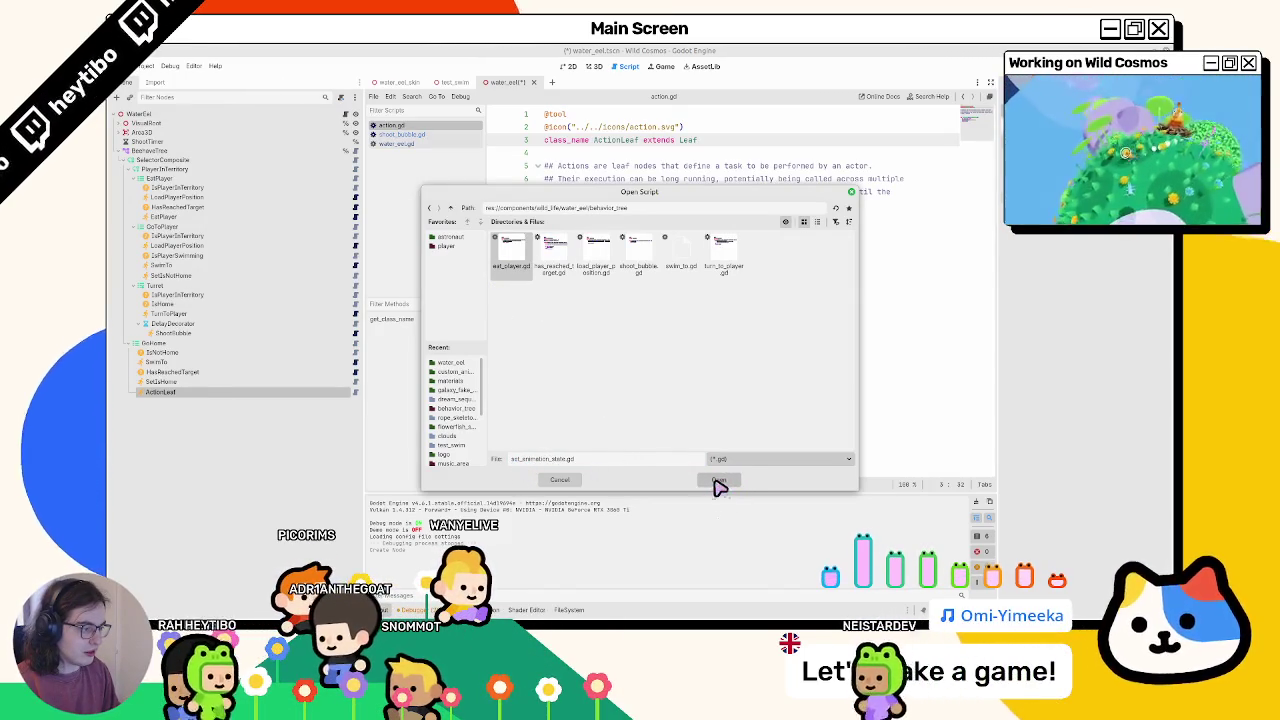
key(Return)
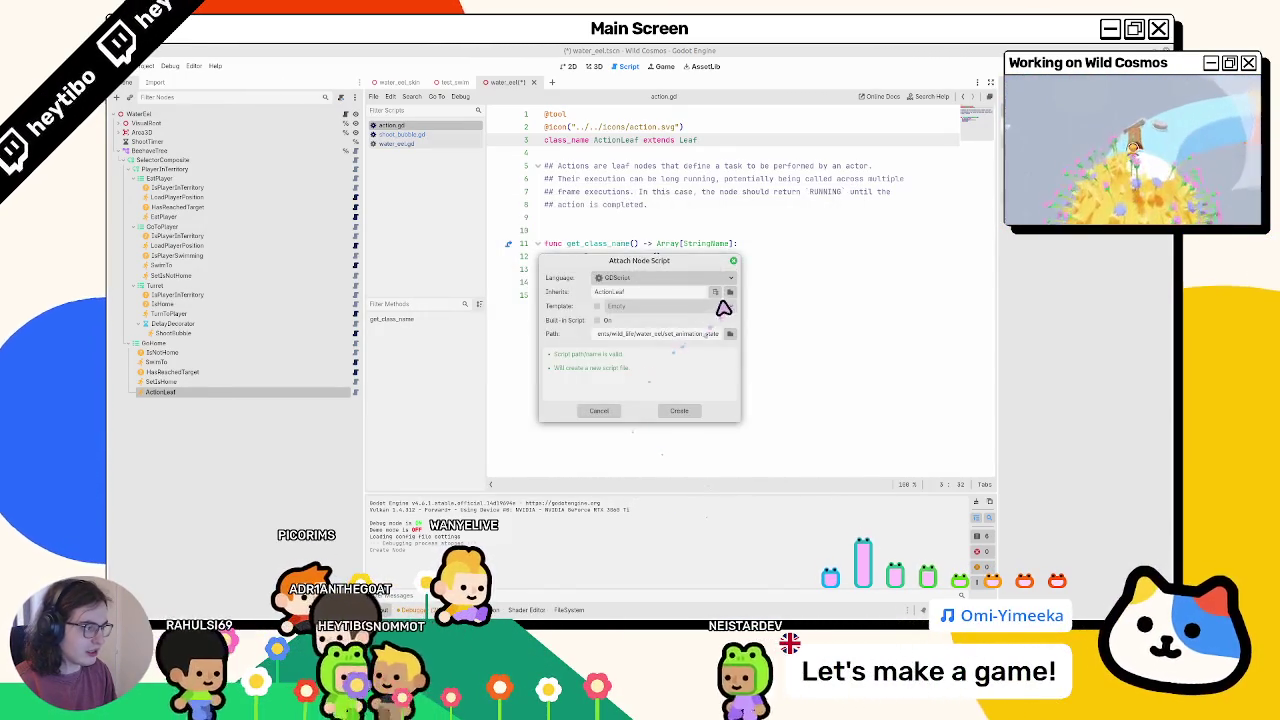
- Save the script as behavior_tree/set_animation_state.gd inheriting ActionLeaf and create it
click(725, 297)
double_click(512, 255)
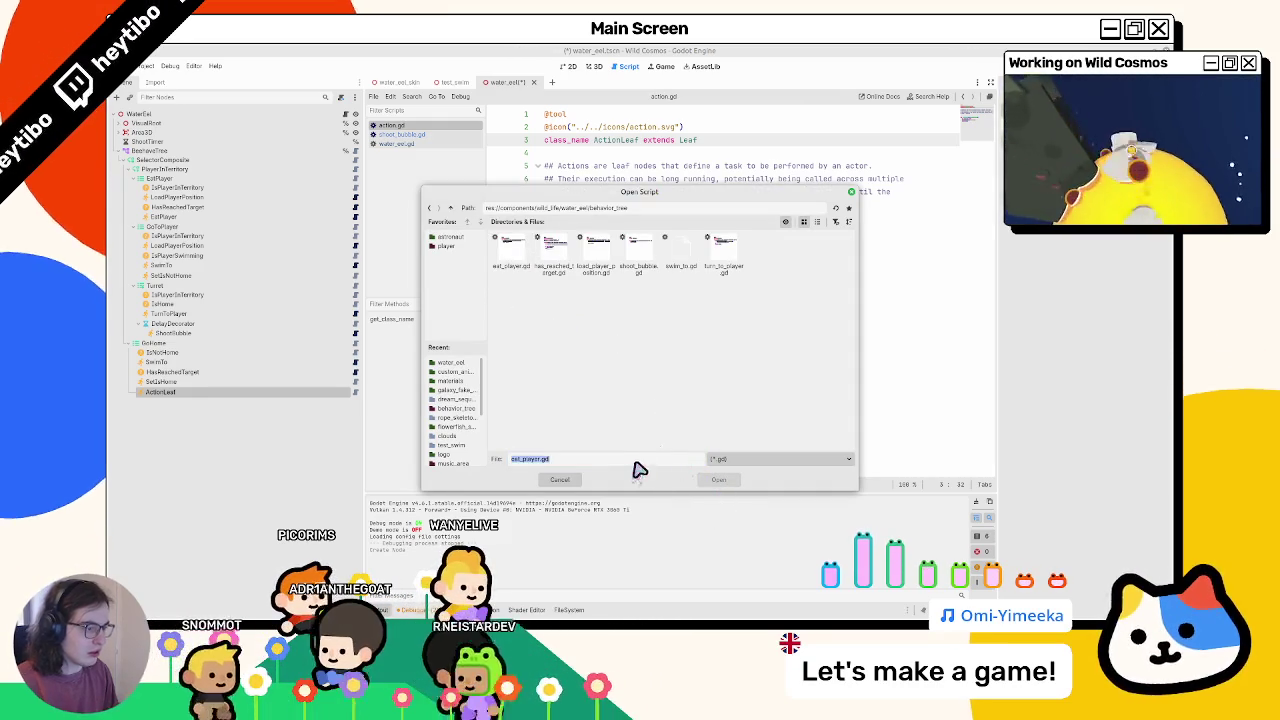
click(726, 481)
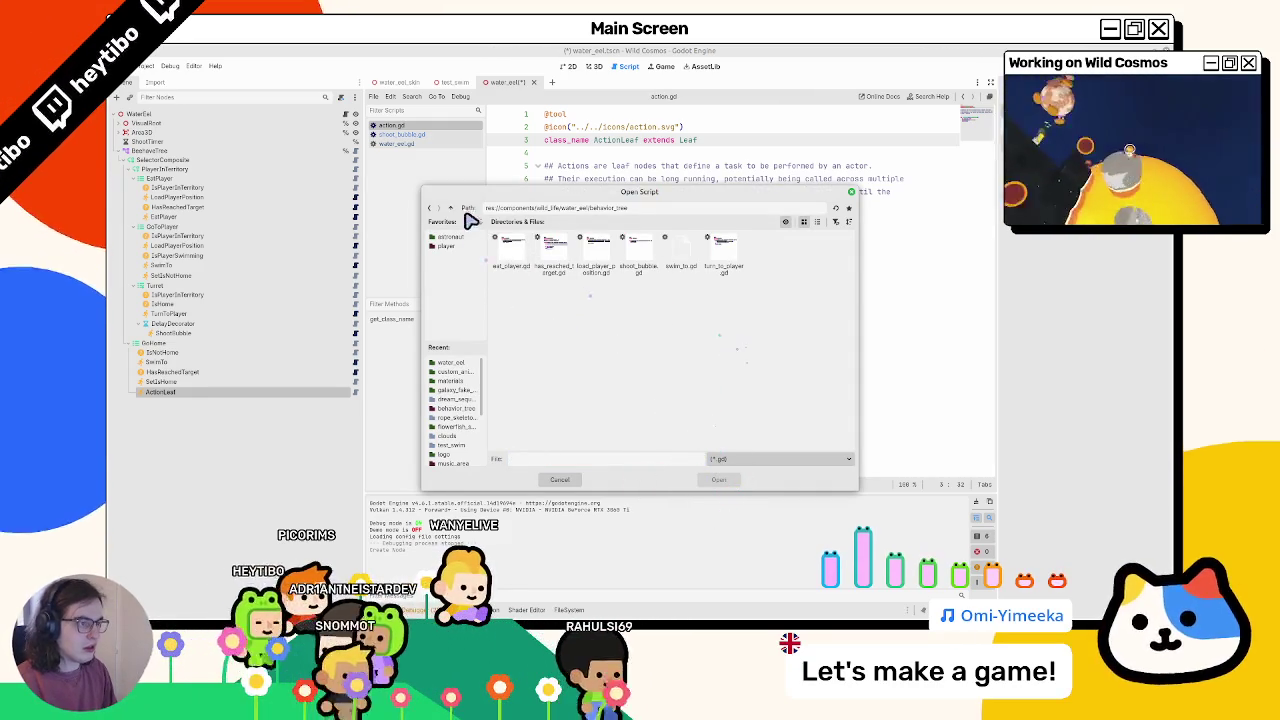
key(alt+Up)
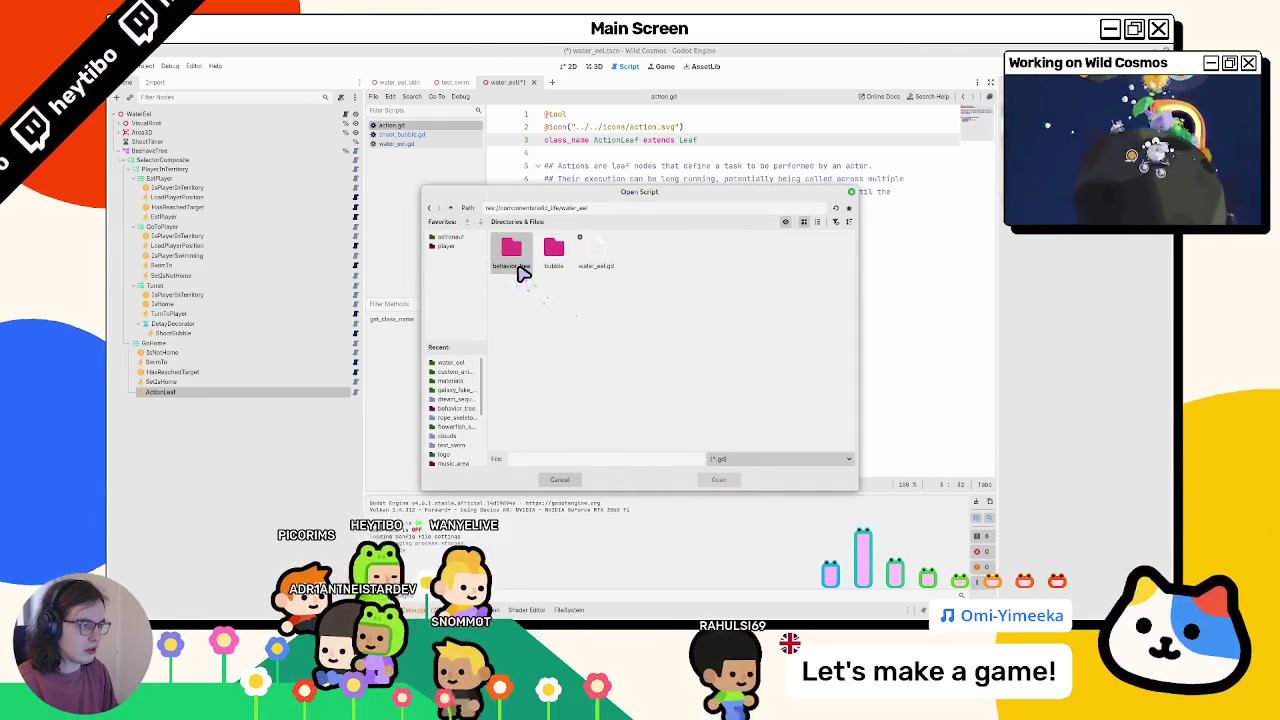
double_click(522, 279)
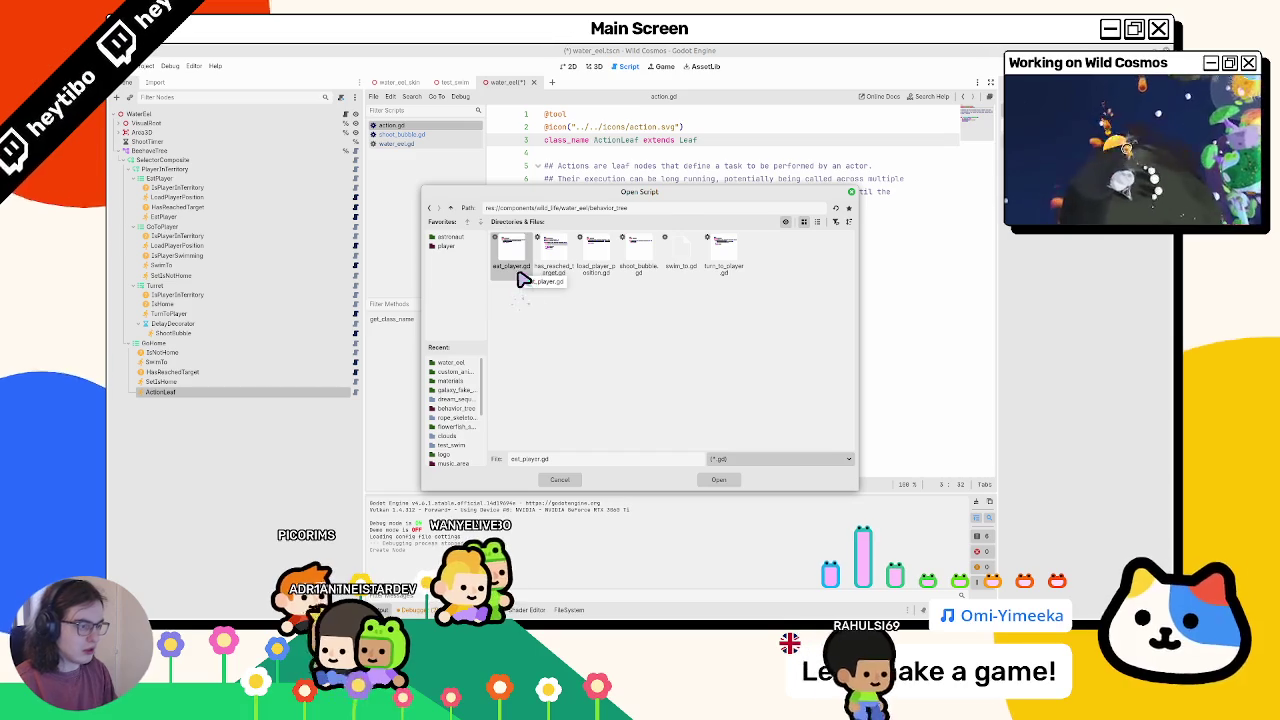
key(Escape)
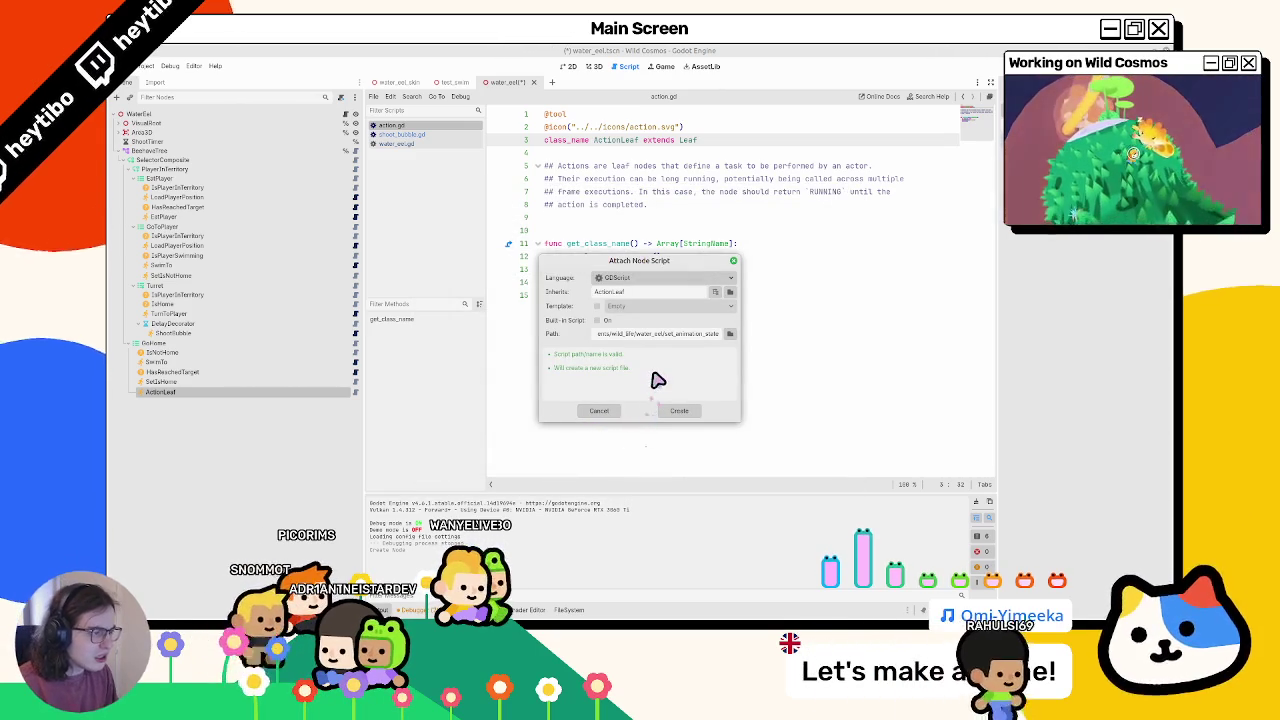
click(731, 335)
double_click(520, 262)
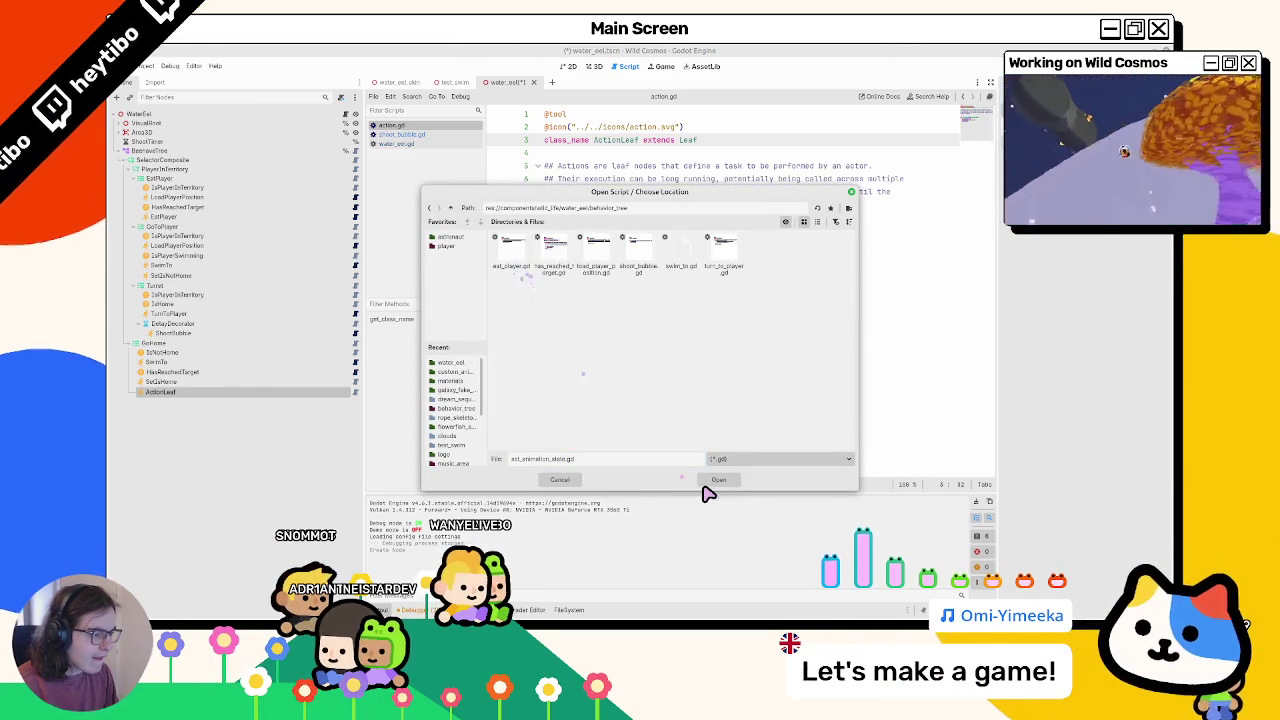
click(710, 482)
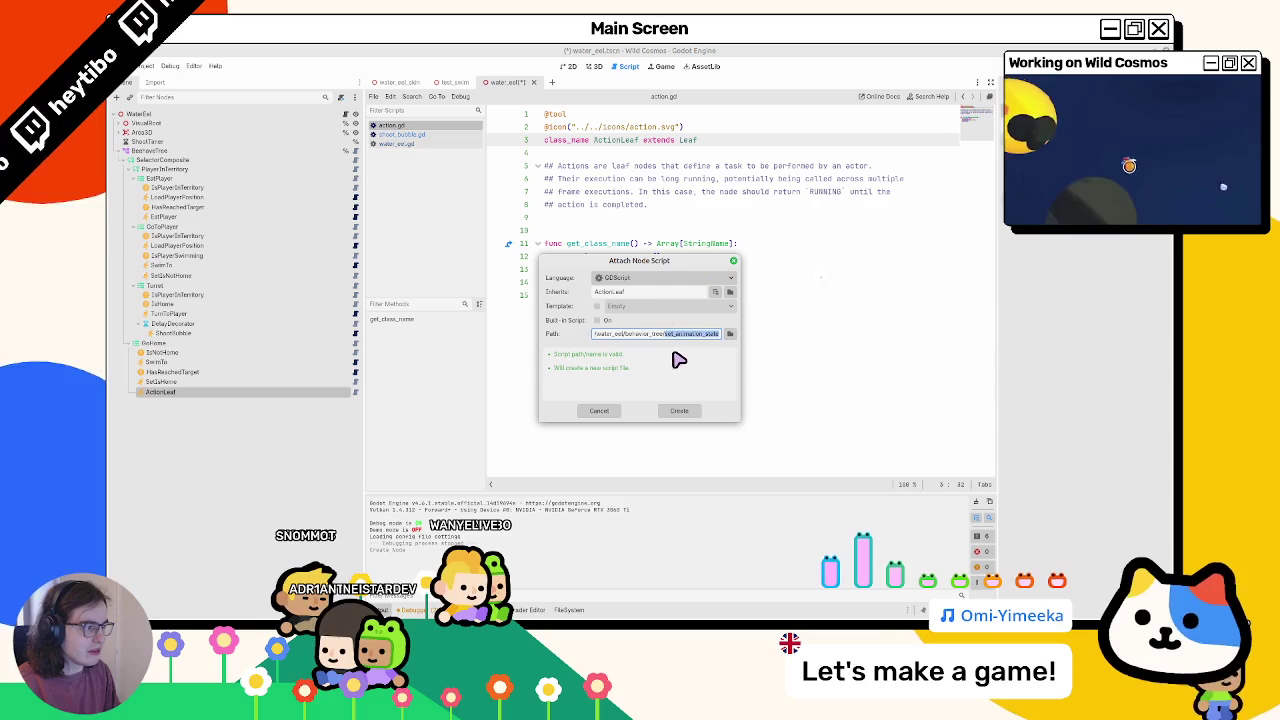
click(731, 294)
key(Escape)
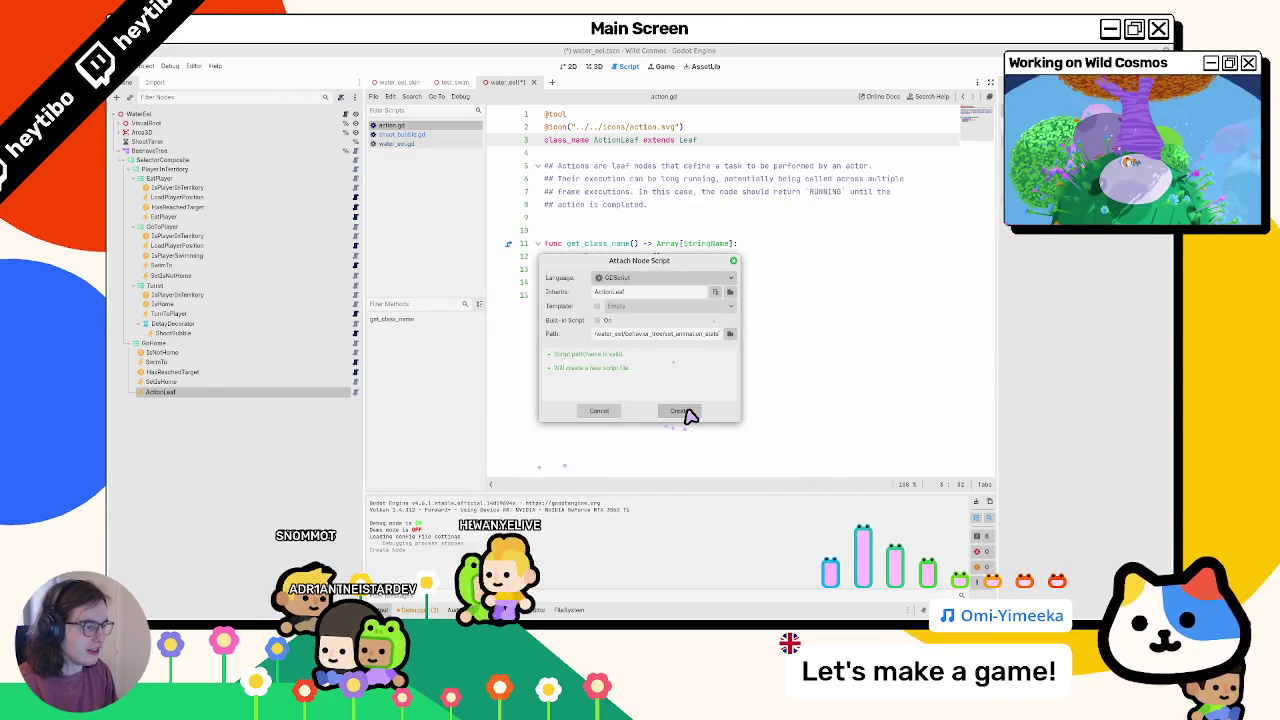
click(688, 414)
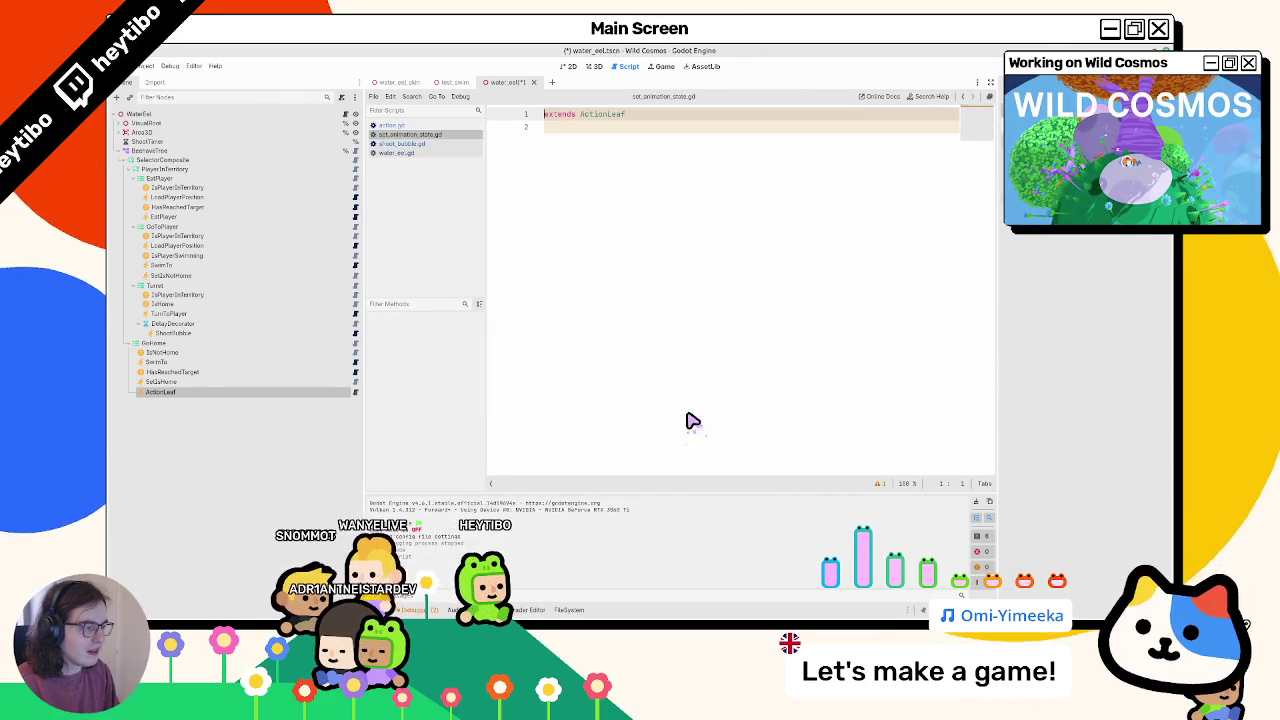
key(Return)
key(Up)
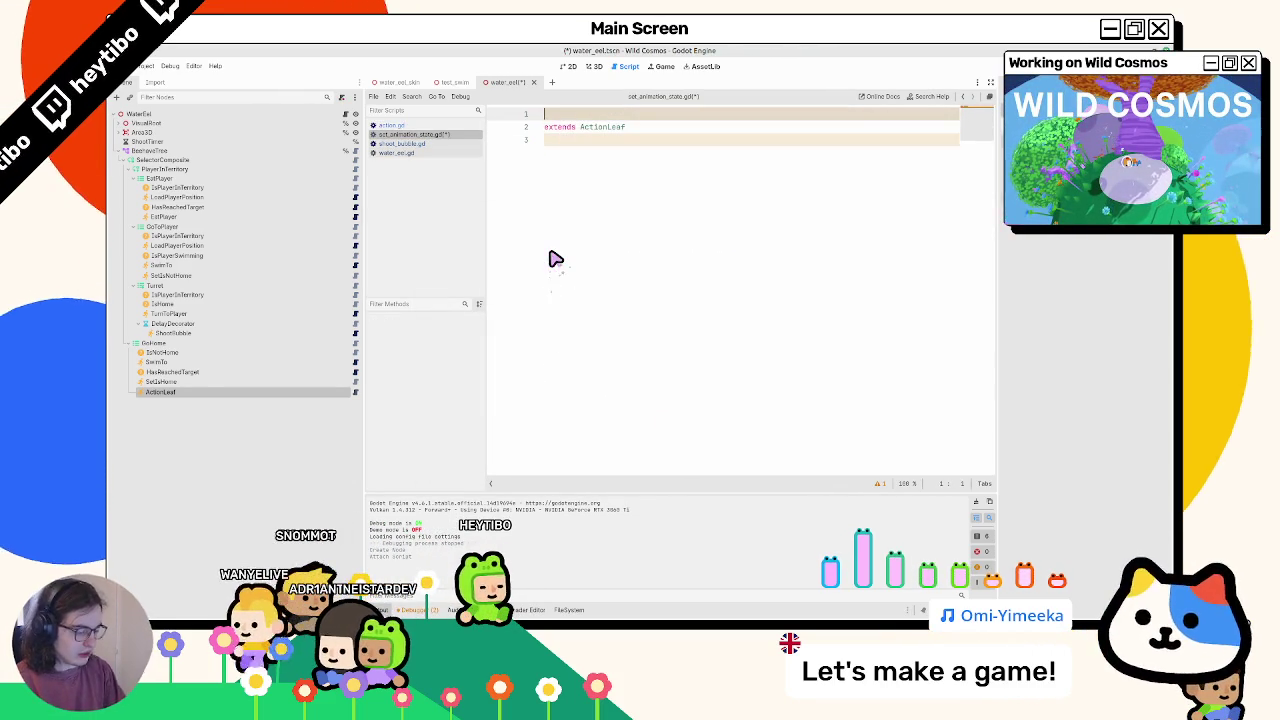
key(Escape)
key(Down)
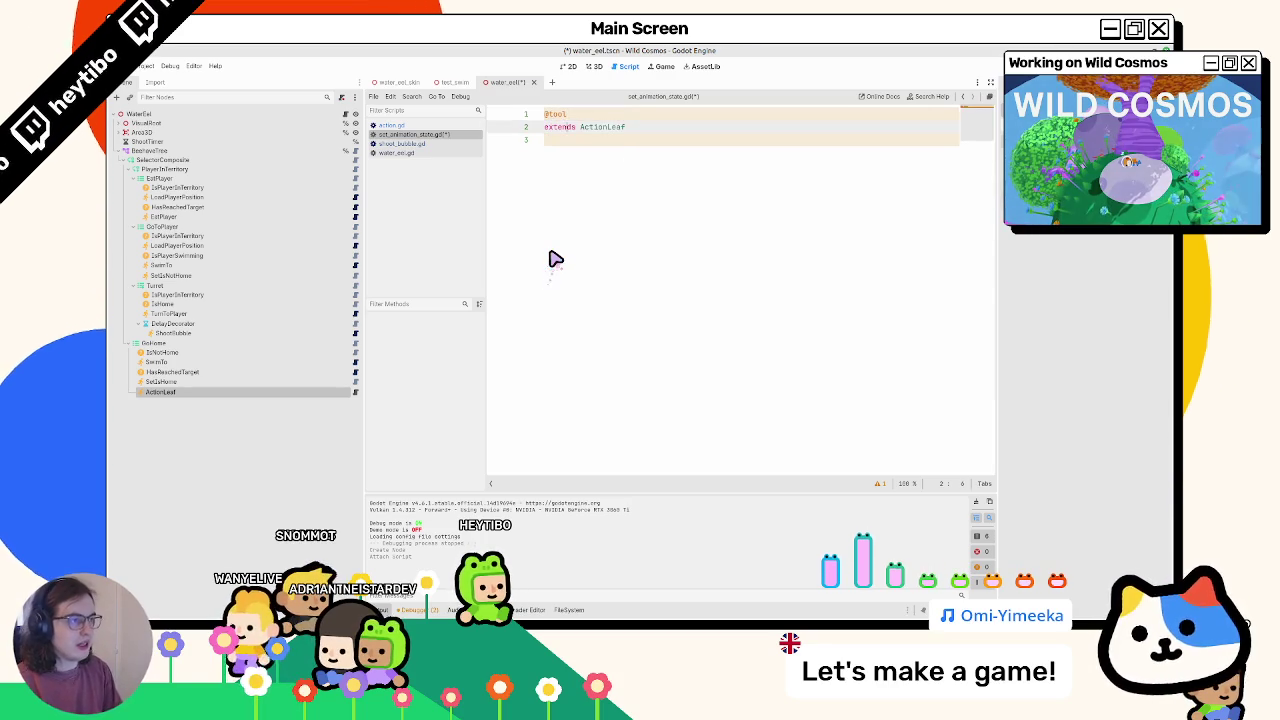
key(Down)
key(Return)
key(Return)
text(func )
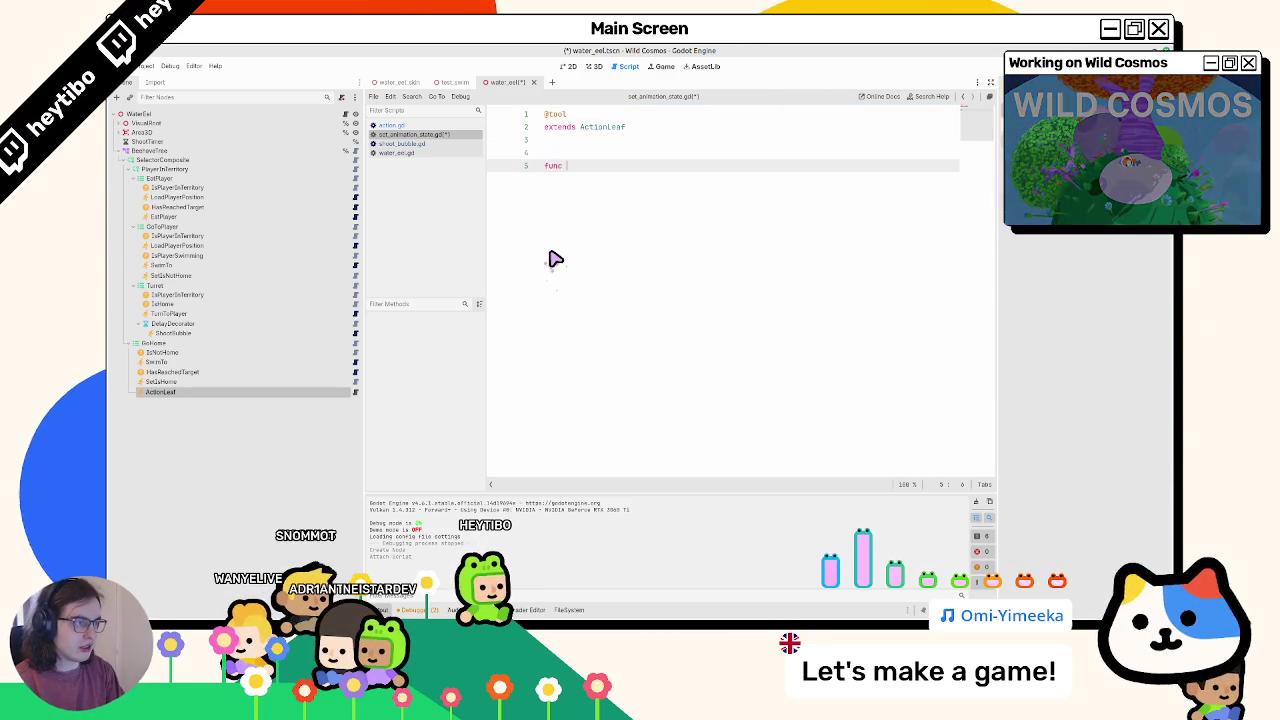
text(tick)
key(Return)
key(Return)
text(pass)
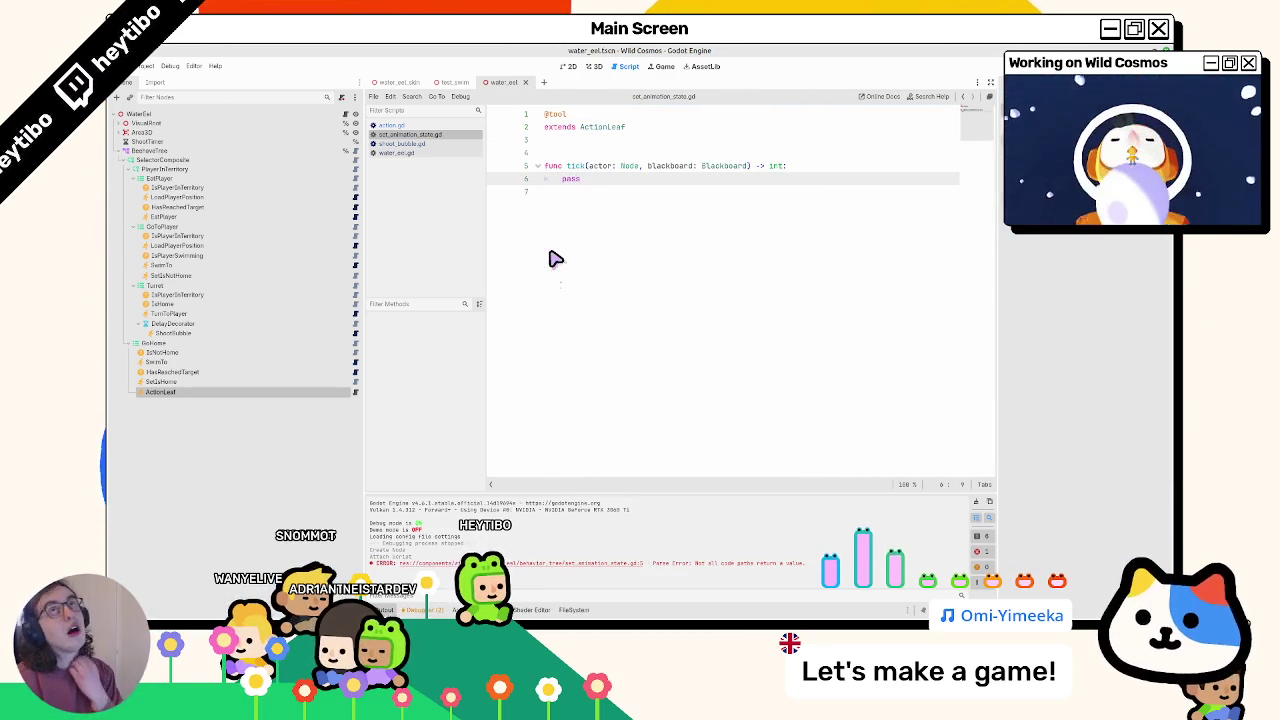
key(Up)
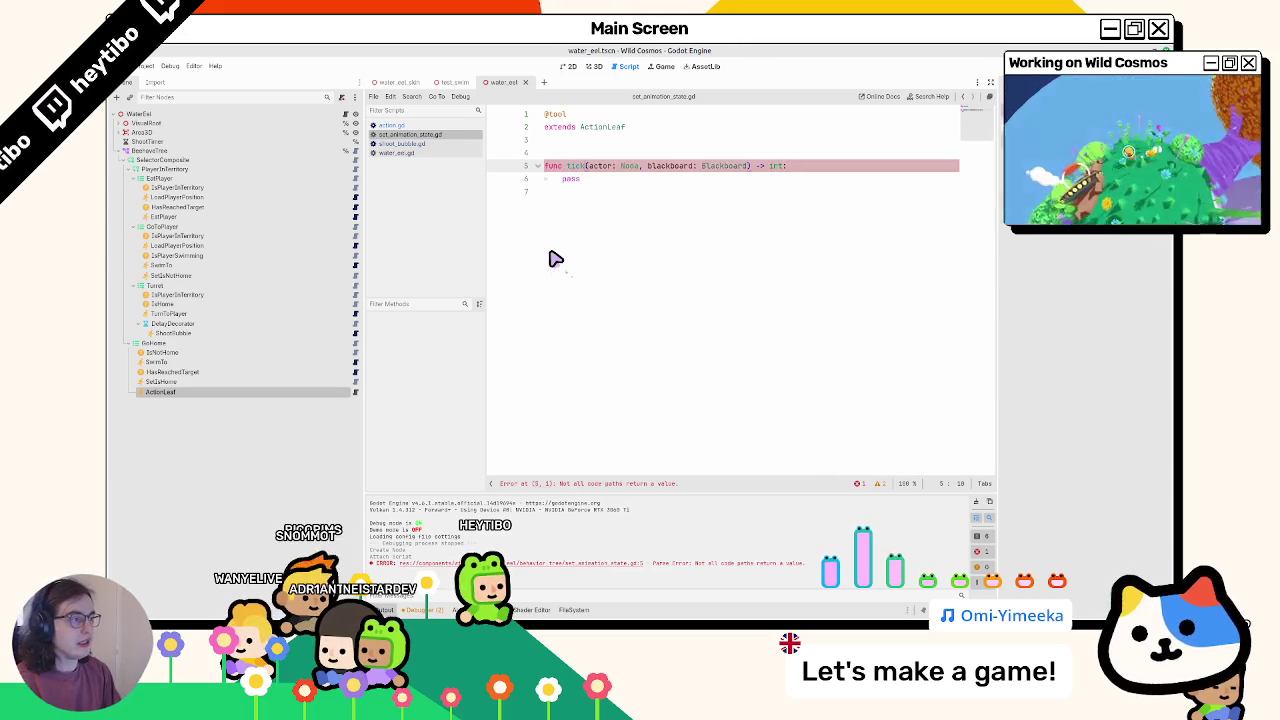
text(_)
key(Up)
key(Up)
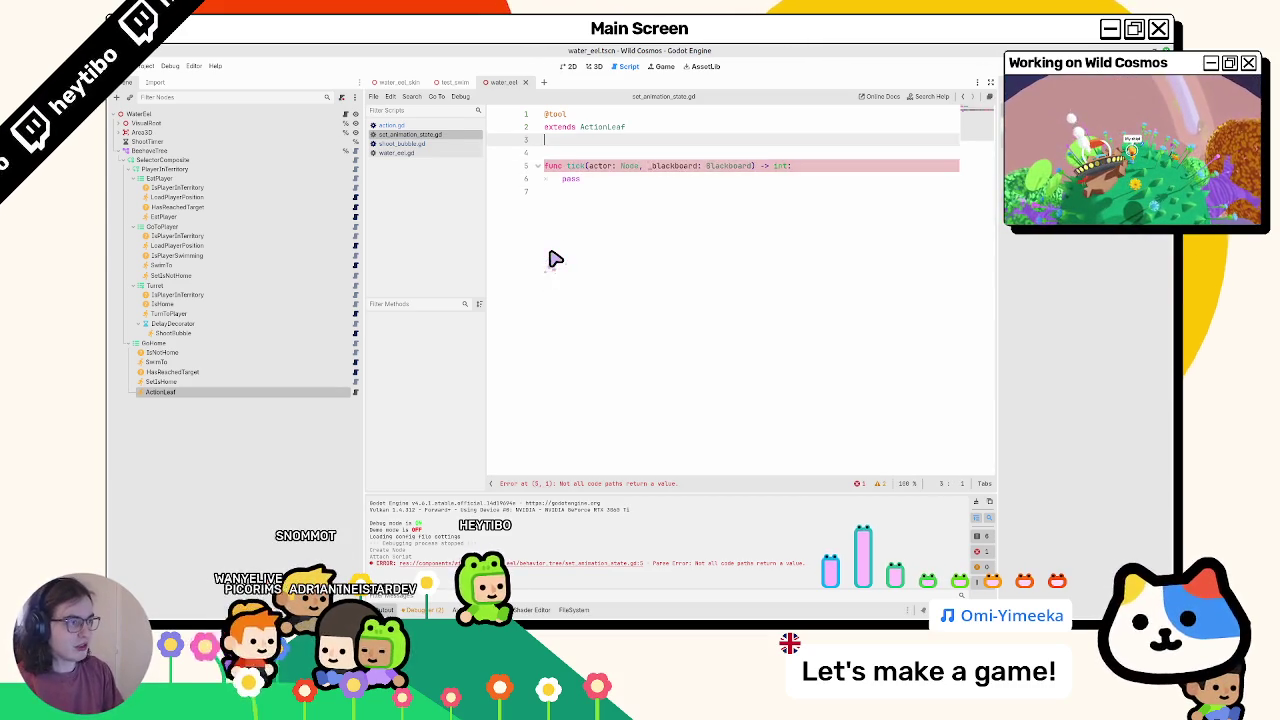
key(Return)
text(xport var )
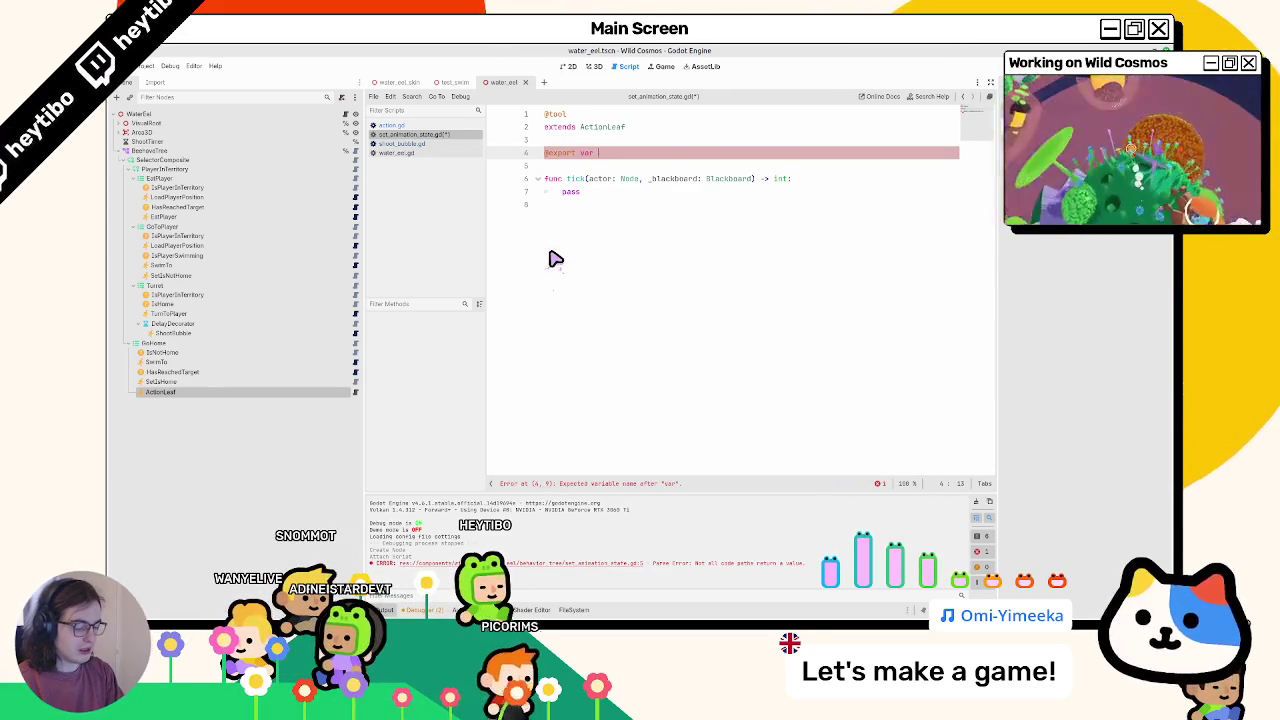
text(anim_stat)
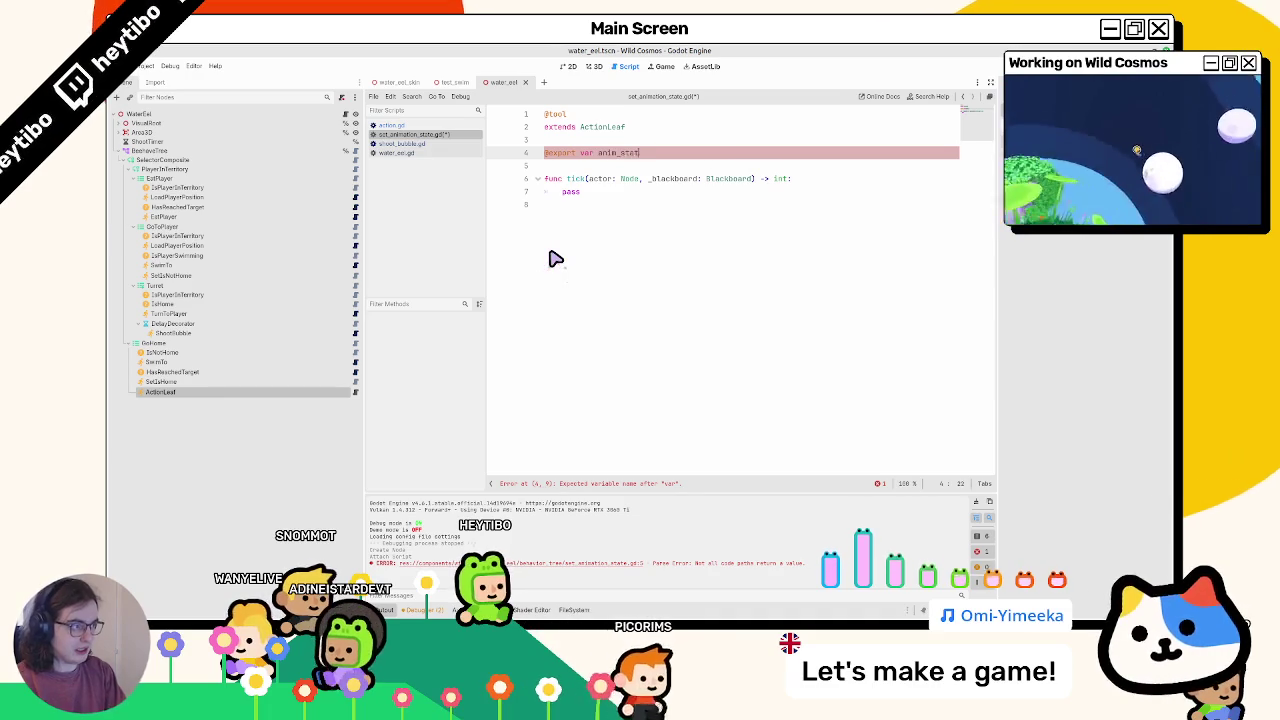
text(e: String = ")
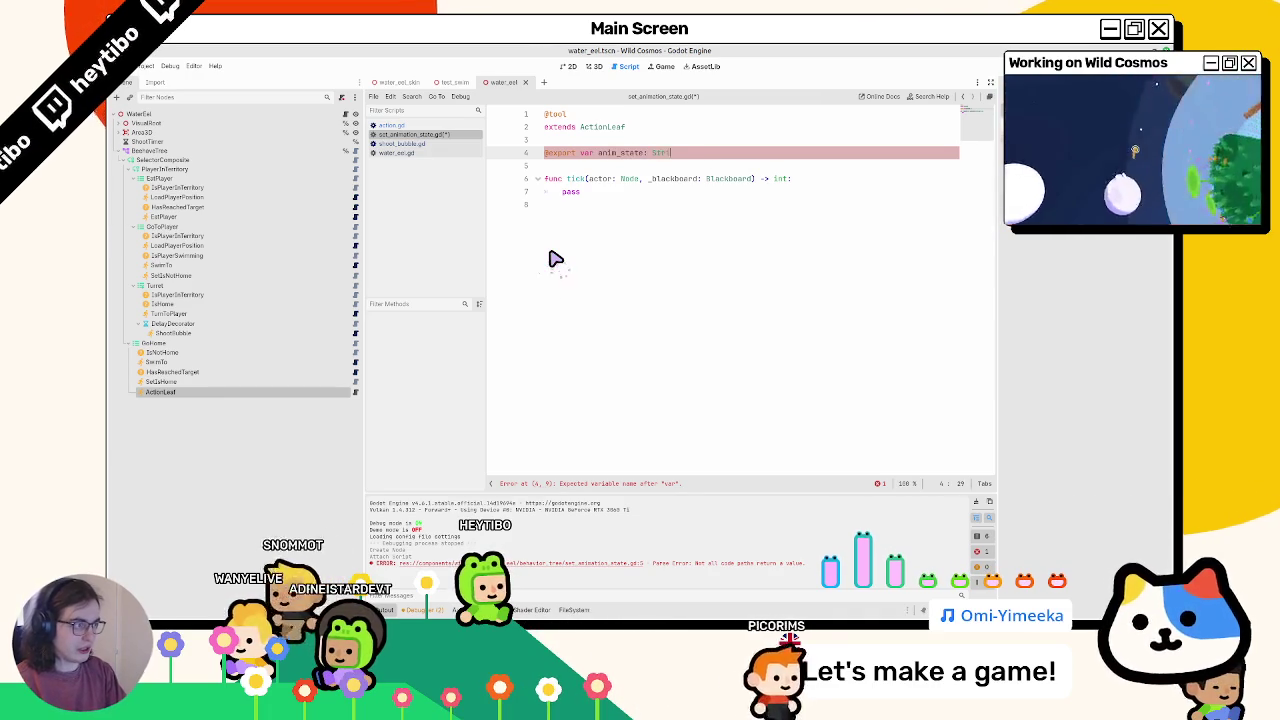
click(600, 190)
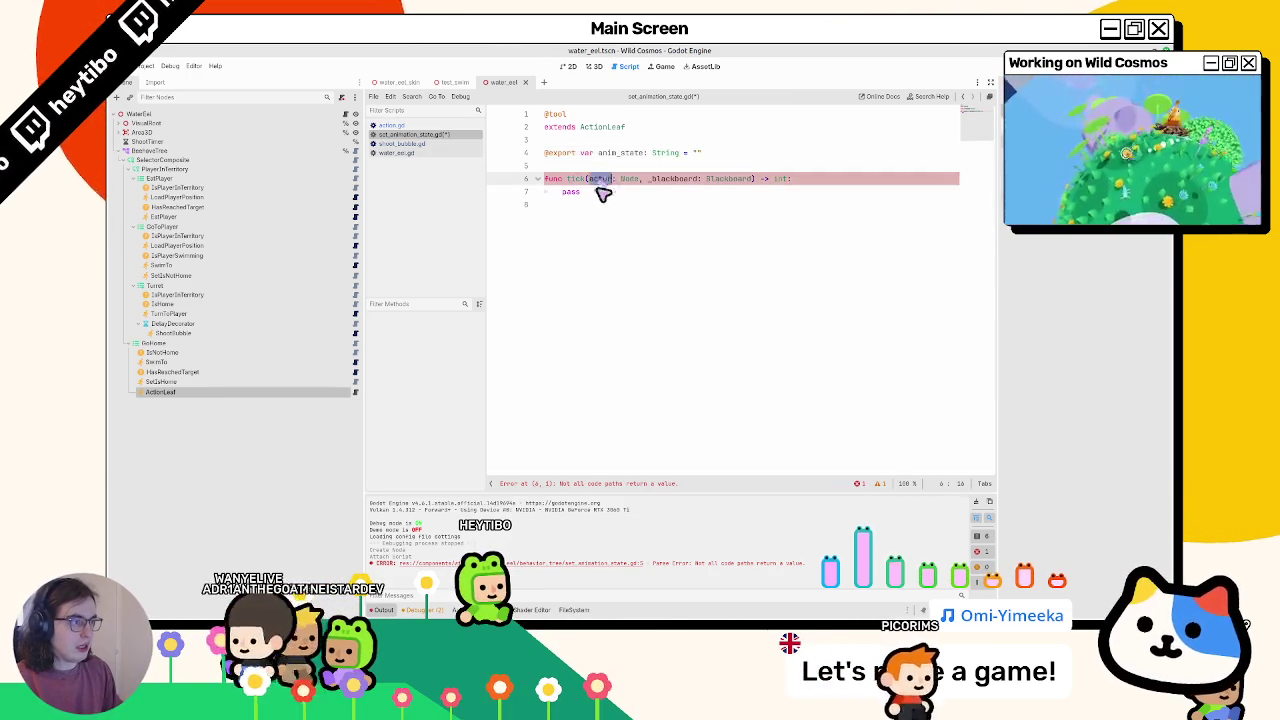
key(BackSpace)
key(BackSpace)
key(BackSpace)
text(actor.a)
key(BackSpace)
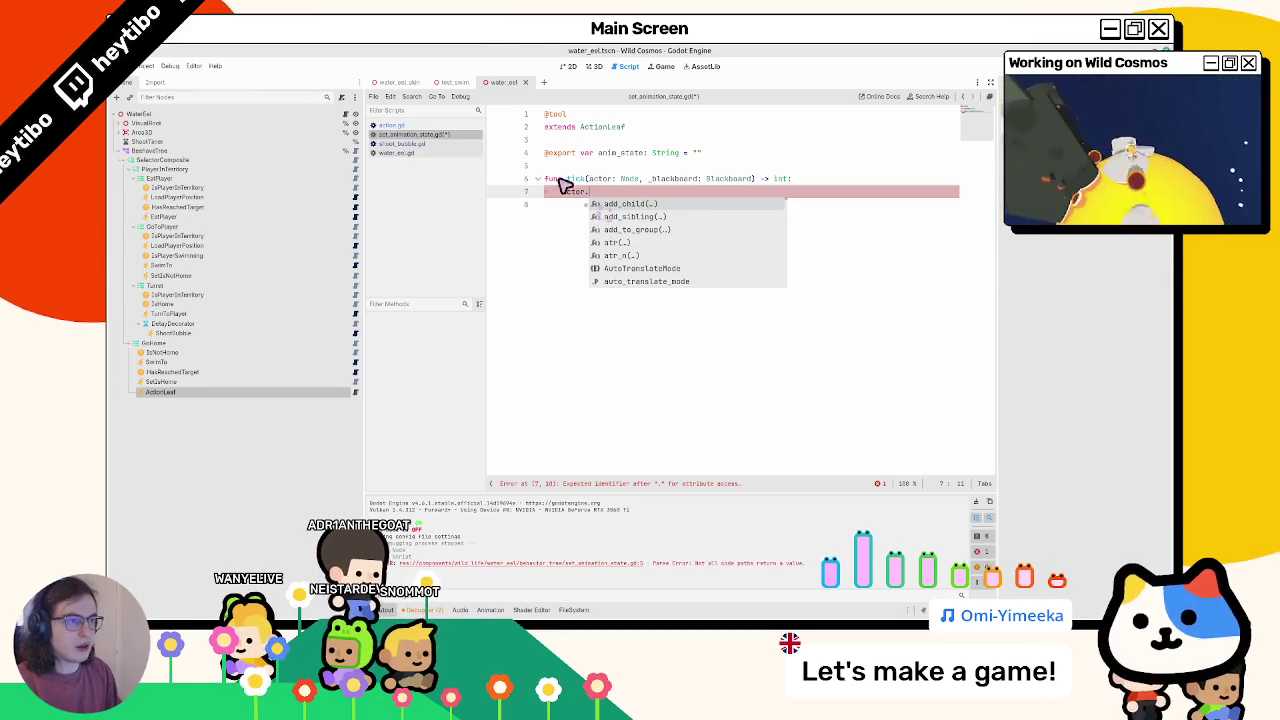
click(428, 152)
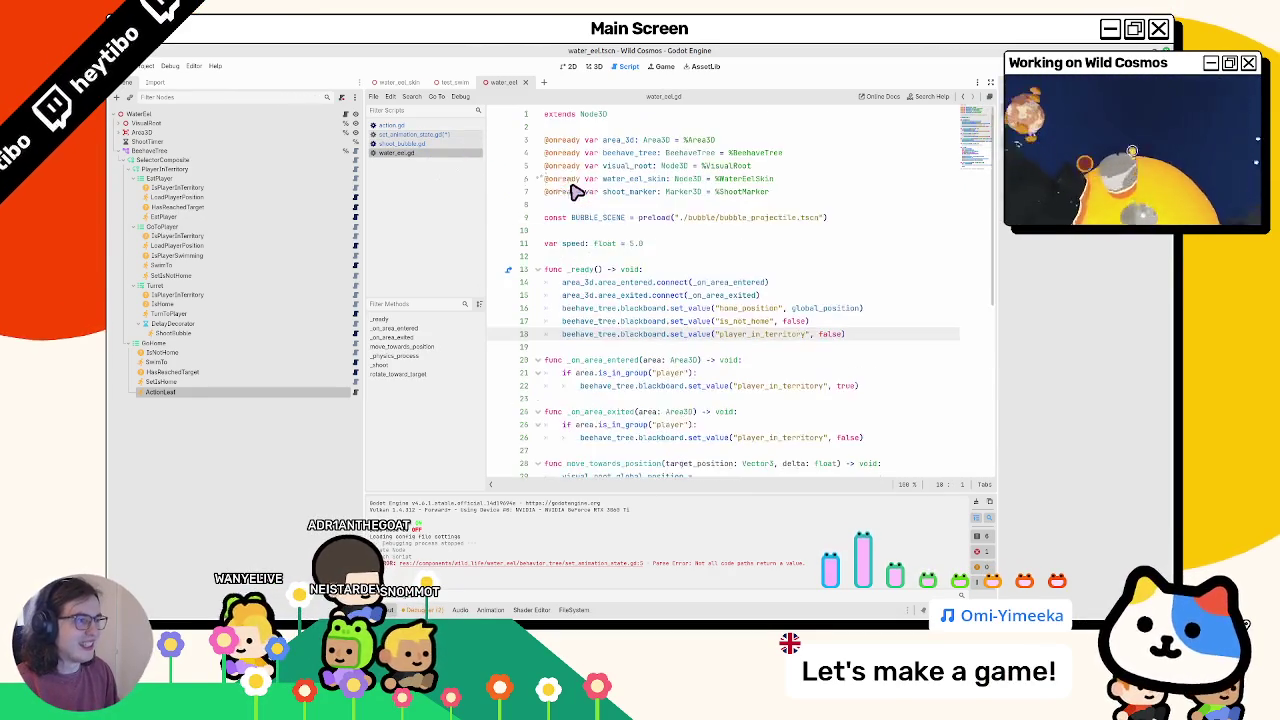
- Make tick() in set_animation_state.gd assign actor.water_eel_skin.state = anim_state
click(609, 190)
double_click(614, 178)
key(ctrl+c)
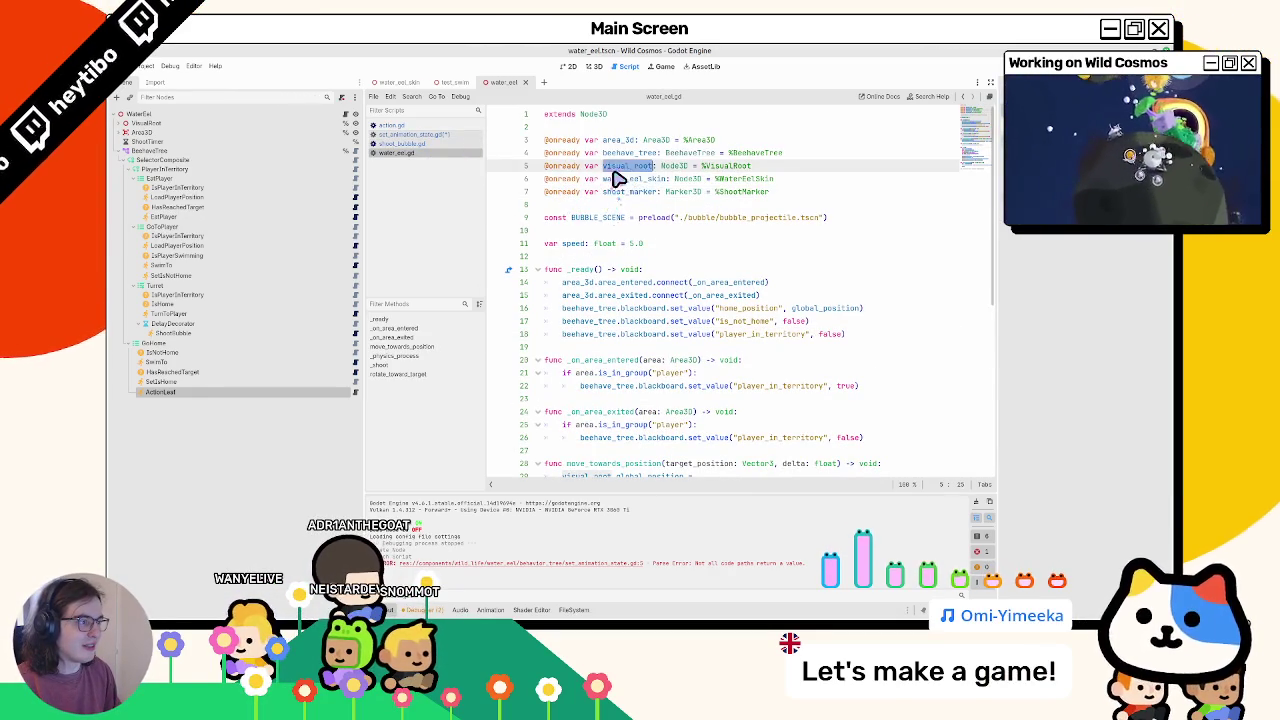
click(430, 135)
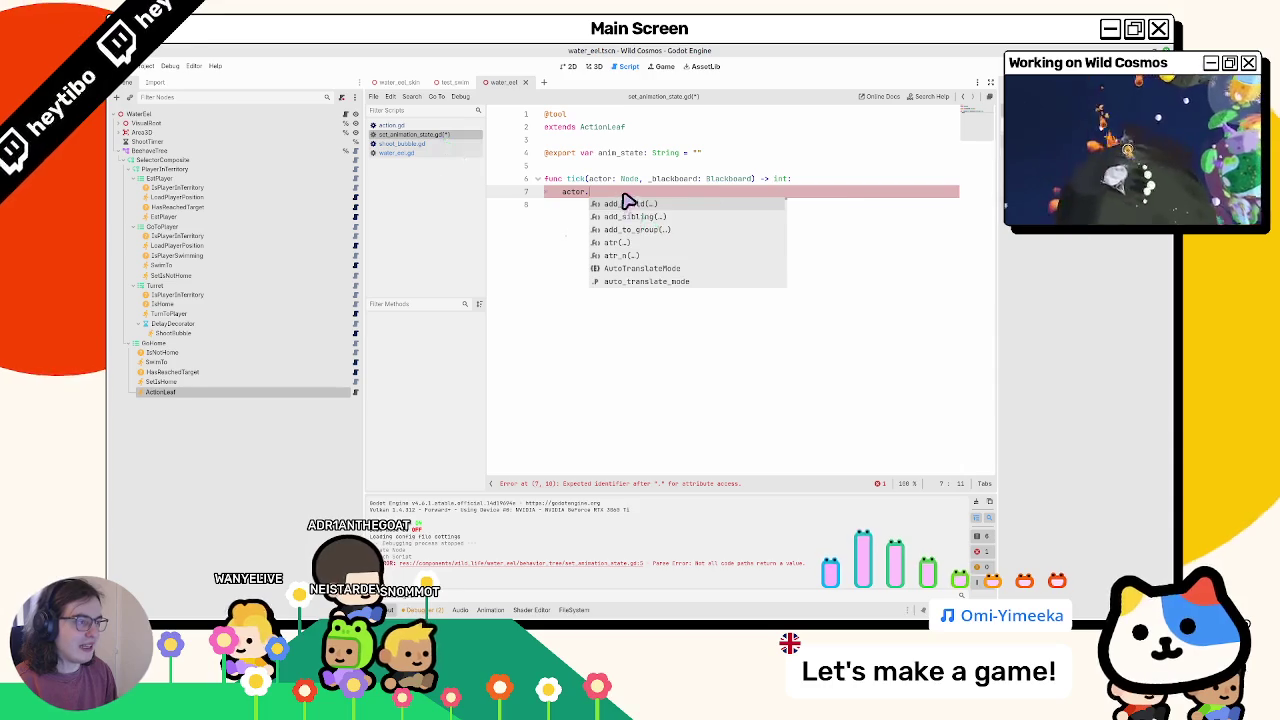
key(ctrl+v)
text(.s)
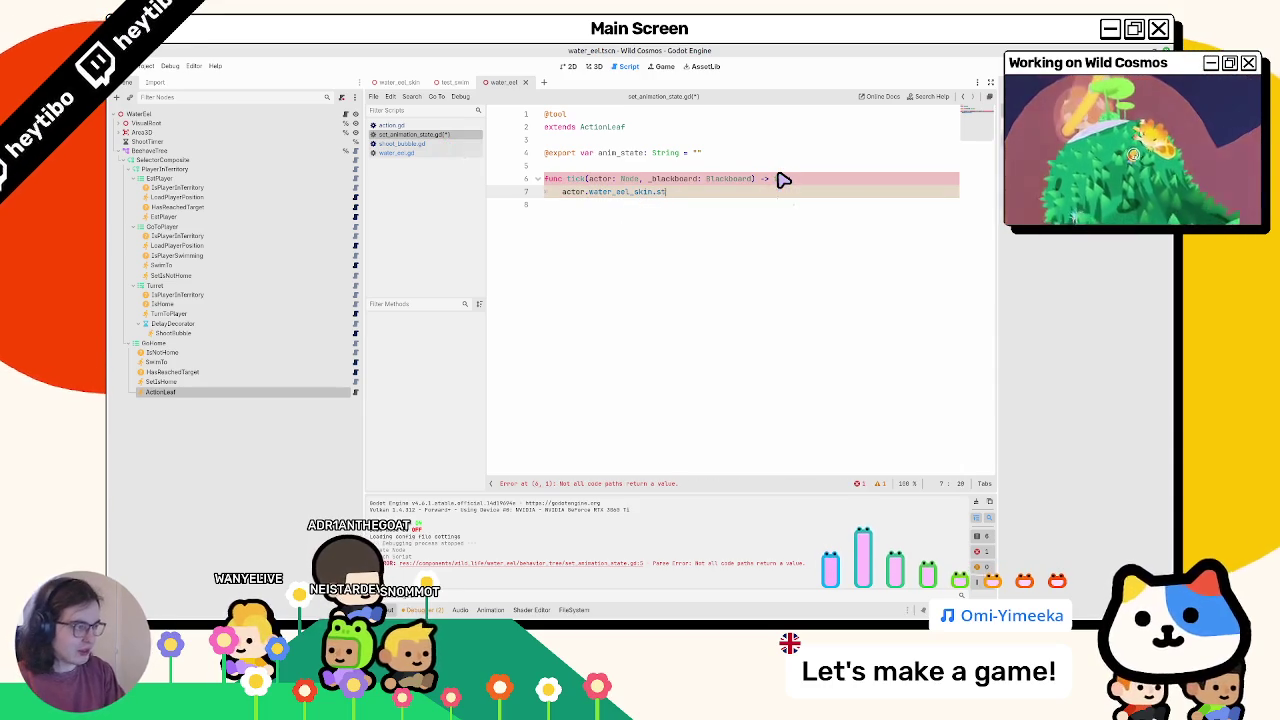
text(ani)
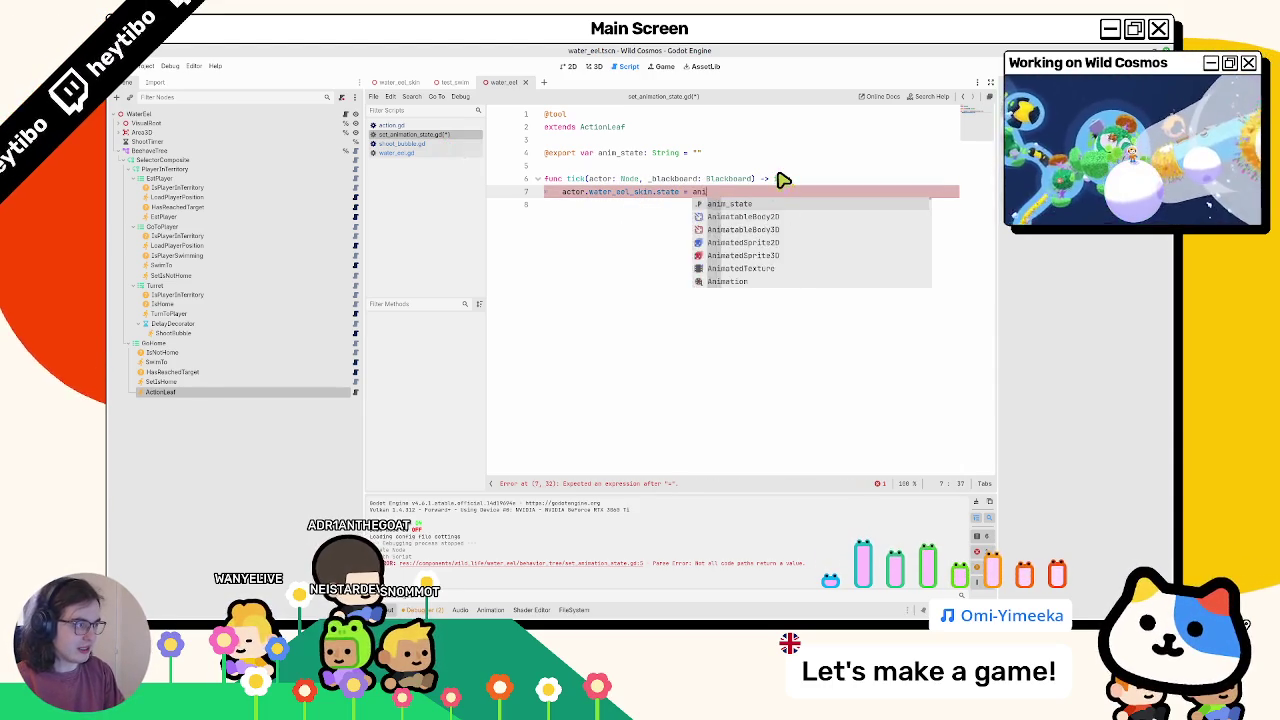
key(Return)
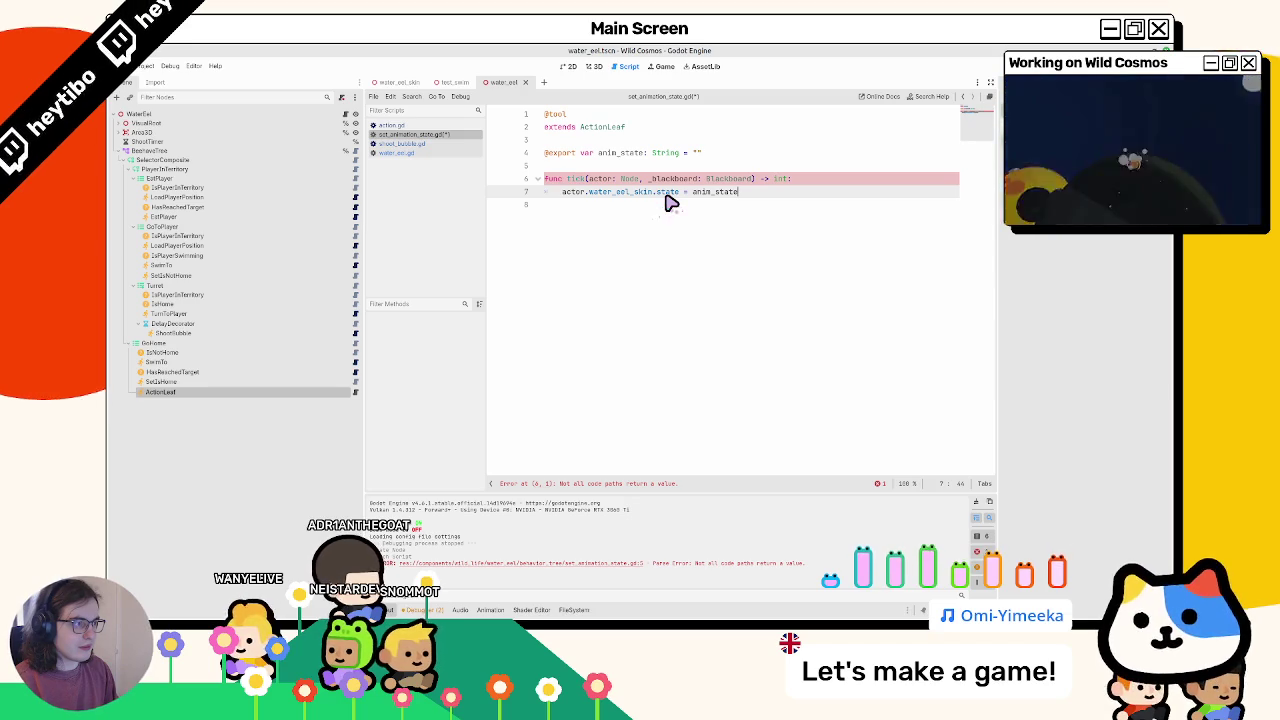
- Have tick() return SUCCESS and save set_animation_state.gd
click(666, 220)
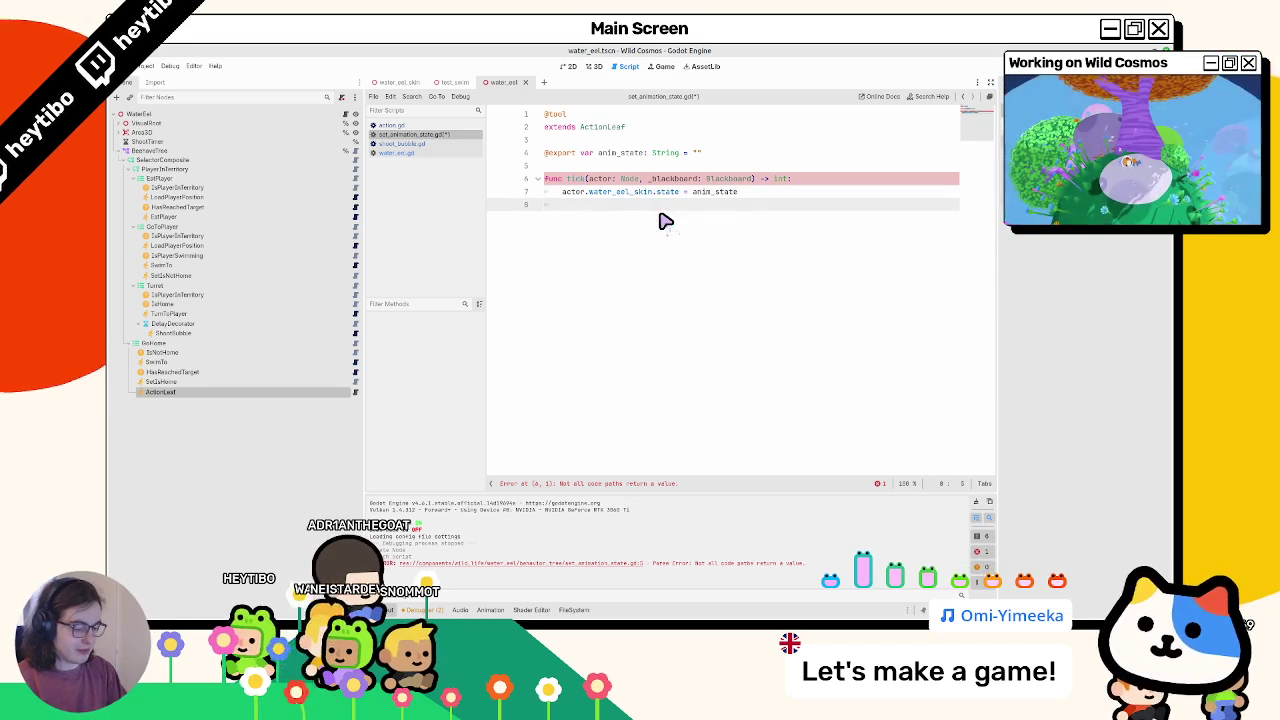
text(returnSUC)
key(Return)
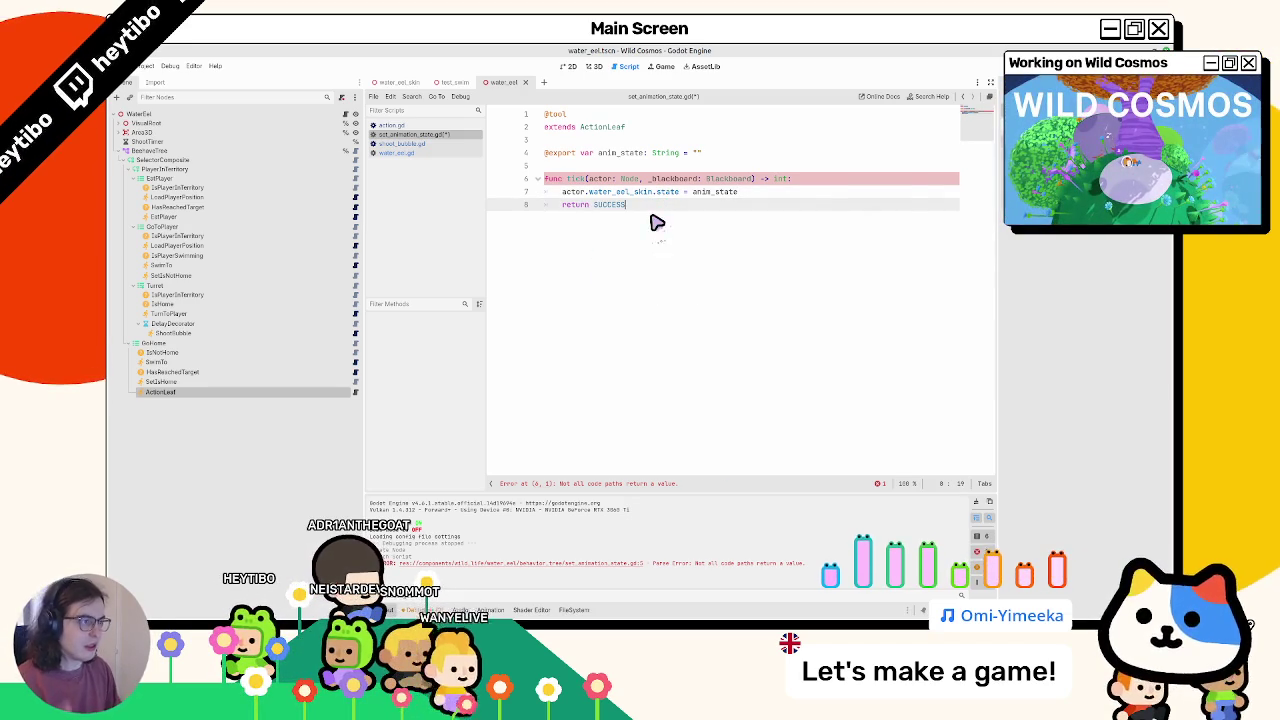
key(ctrl+s)
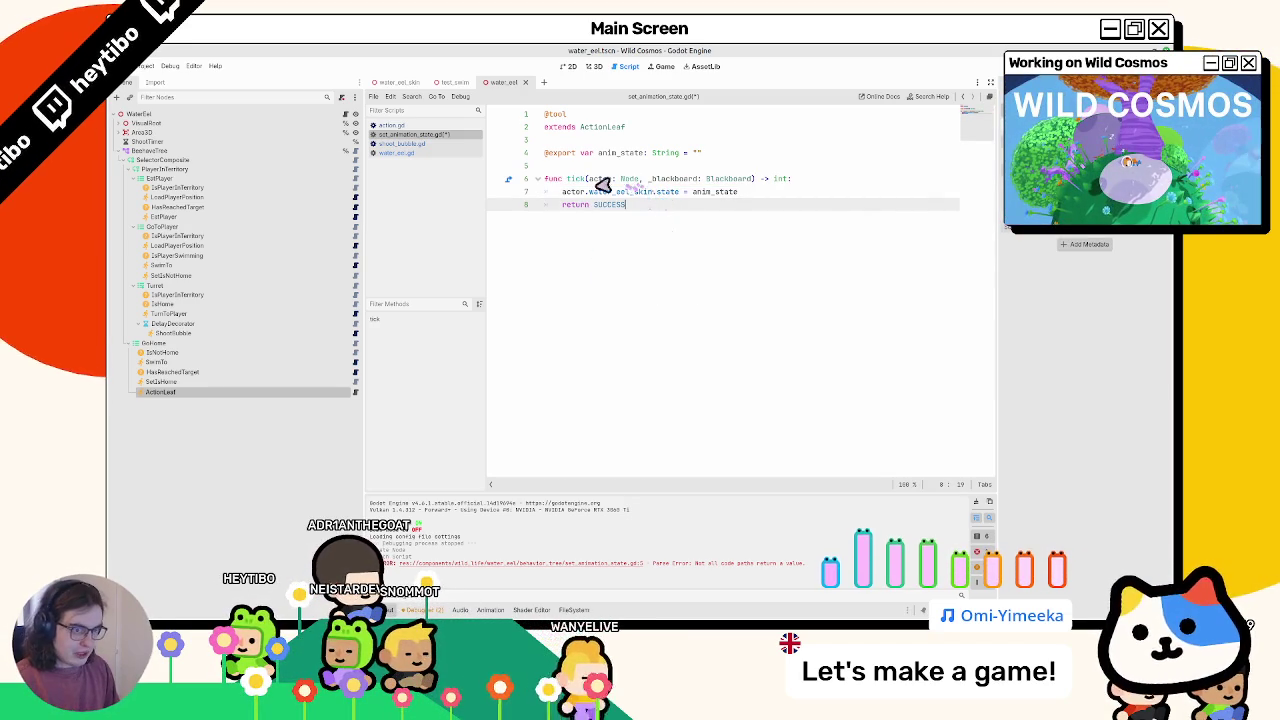
click(180, 382)
- Rename the ActionLeaf under GoHome to SetIdle
double_click(188, 394)
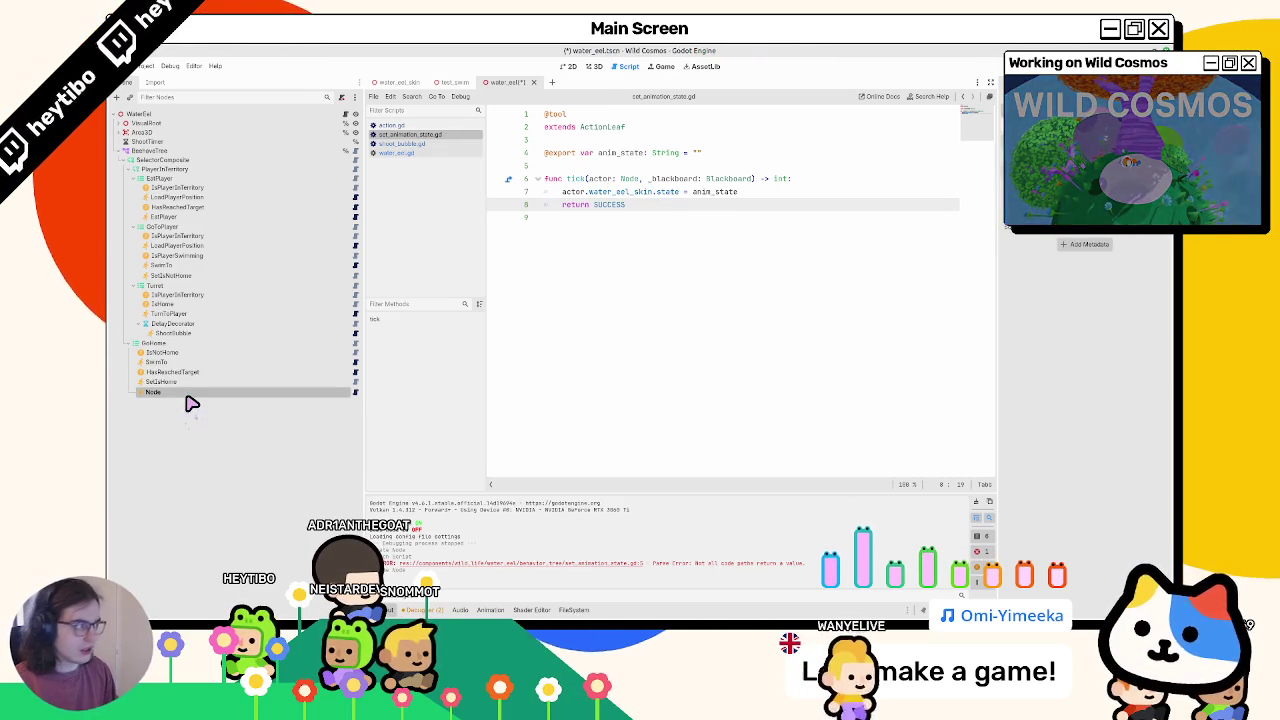
key(Return)
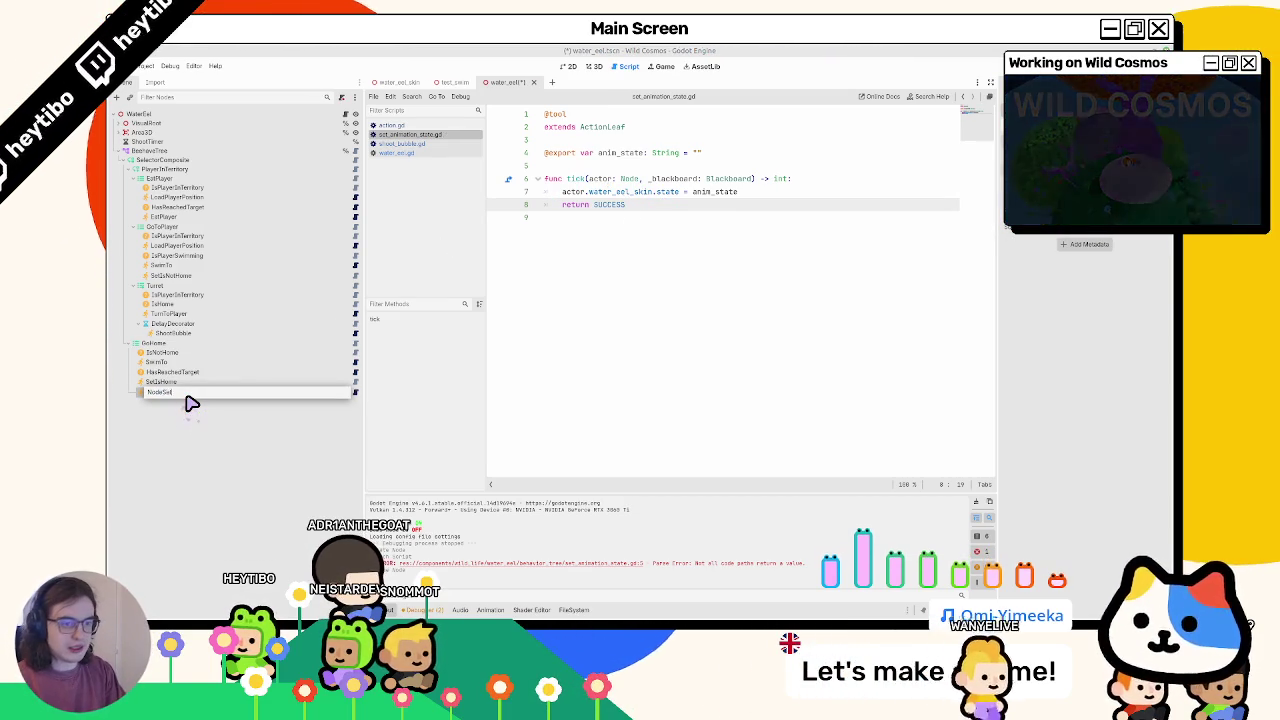
text(Set)
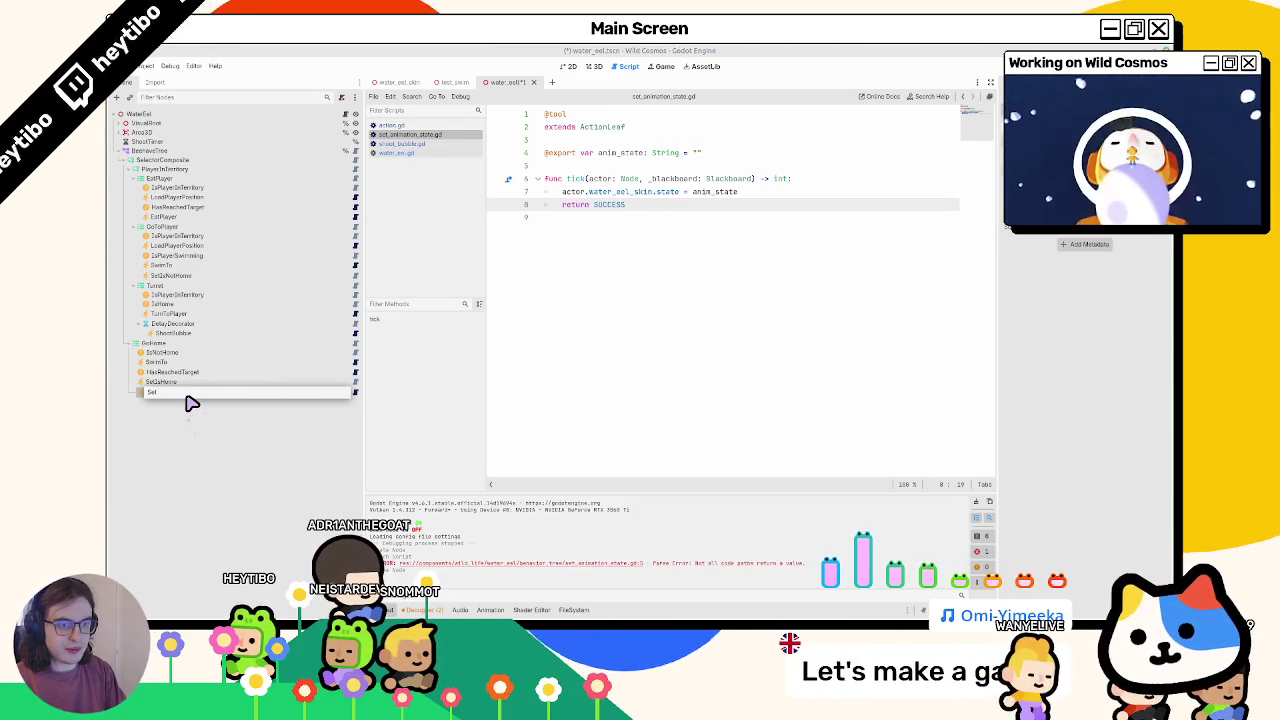
text(Idle)
key(Return)
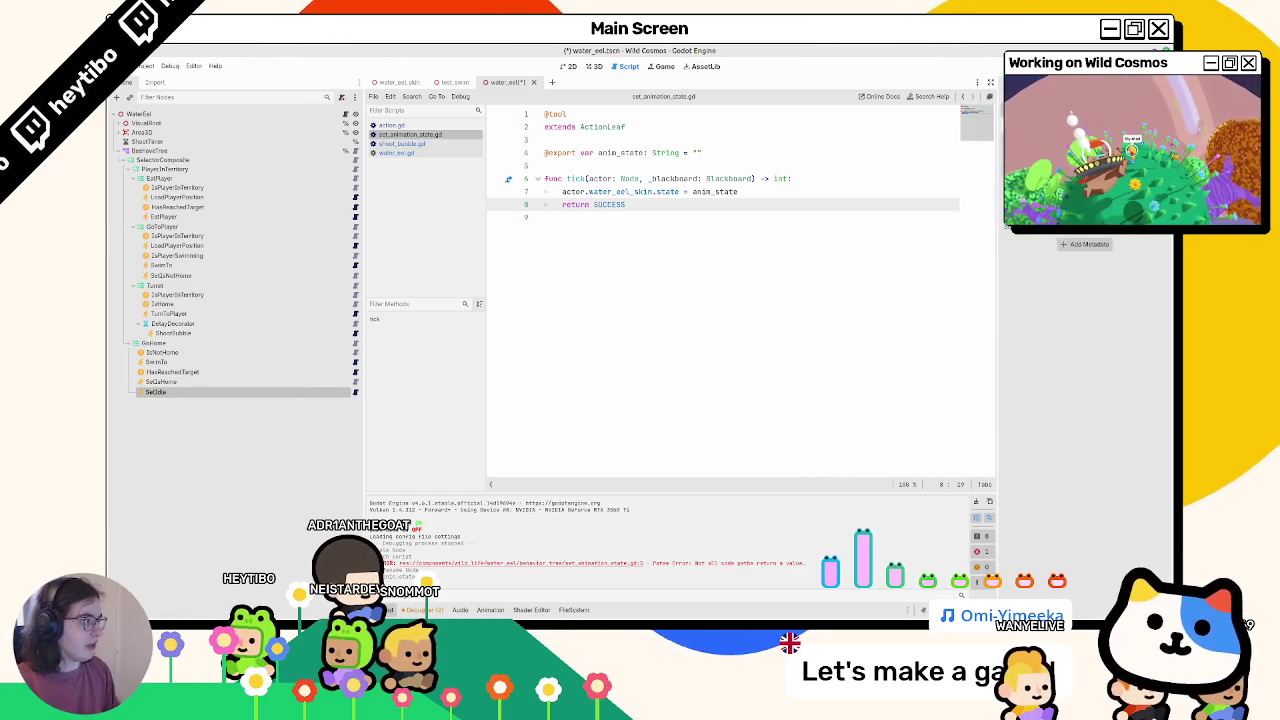
- Duplicate SetIdle as SetSwim, make it GoToPlayer's first child, and save
key(ctrl+d)
mouse_move(200, 401)
mouse_down()
mouse_move(236, 338)
mouse_move(189, 243)
mouse_move(203, 191)
mouse_move(190, 281)
mouse_up()
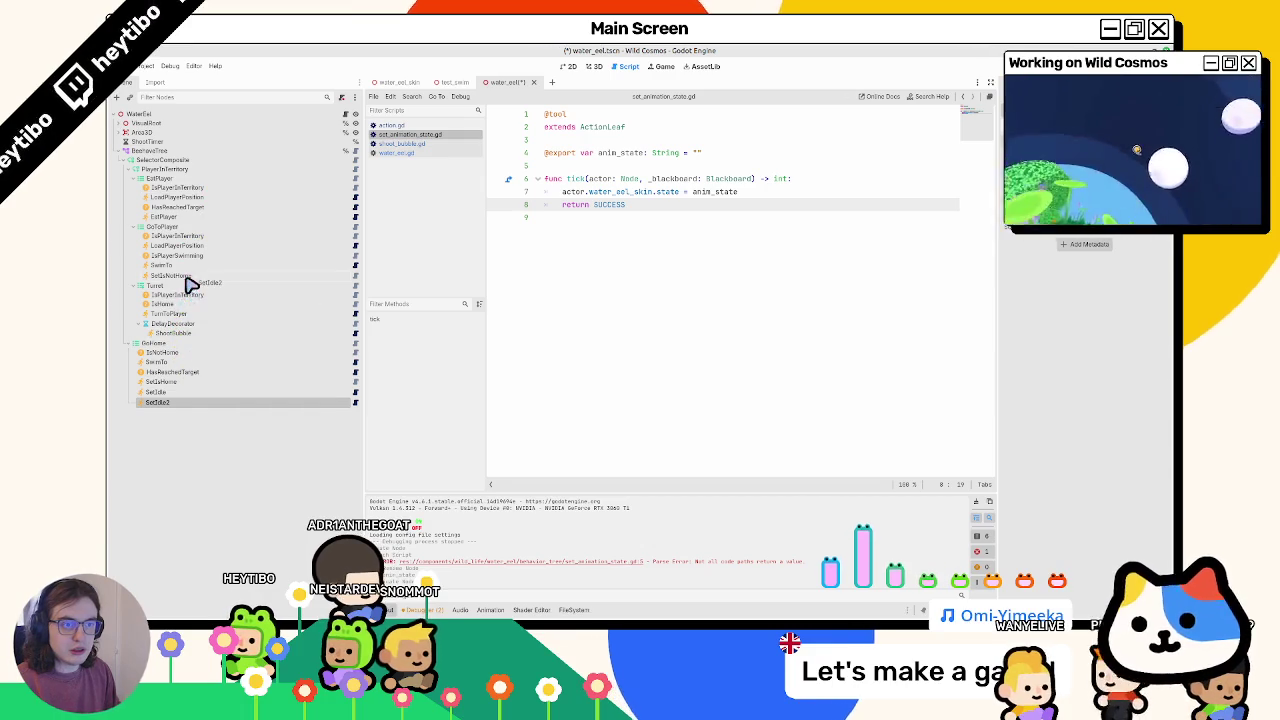
drag(210, 242, 203, 239)
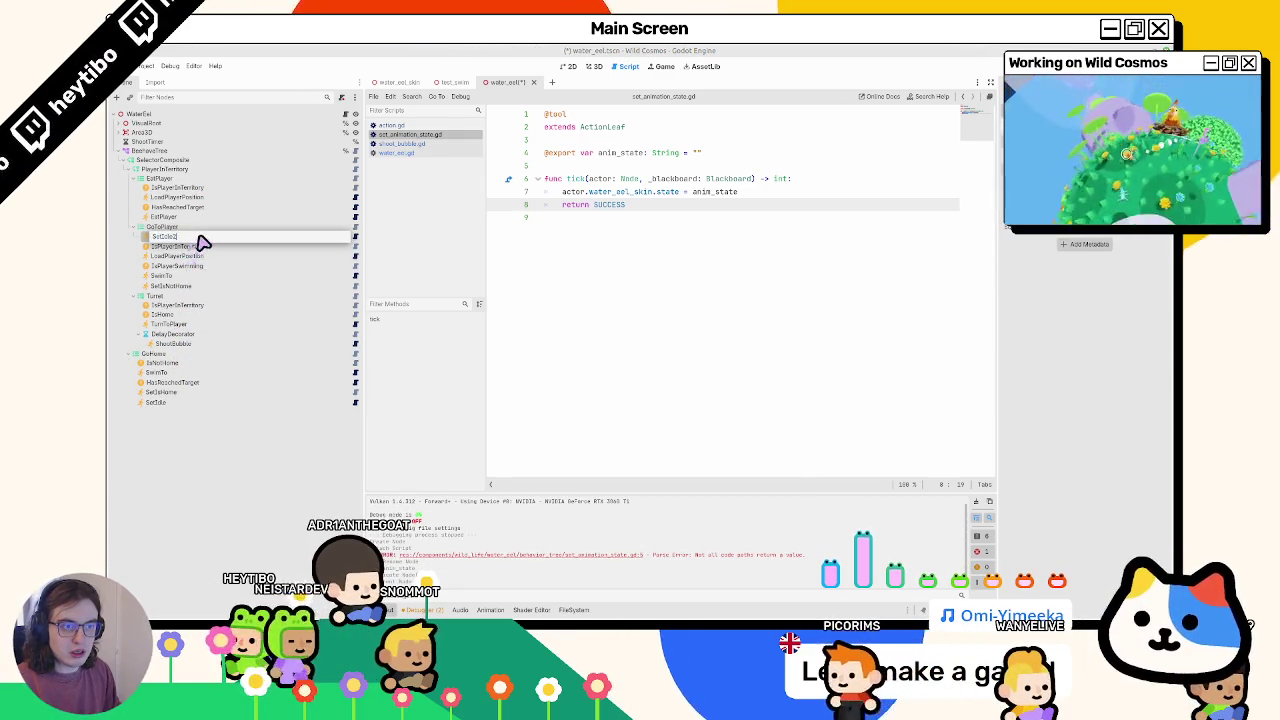
text(SetSwi)
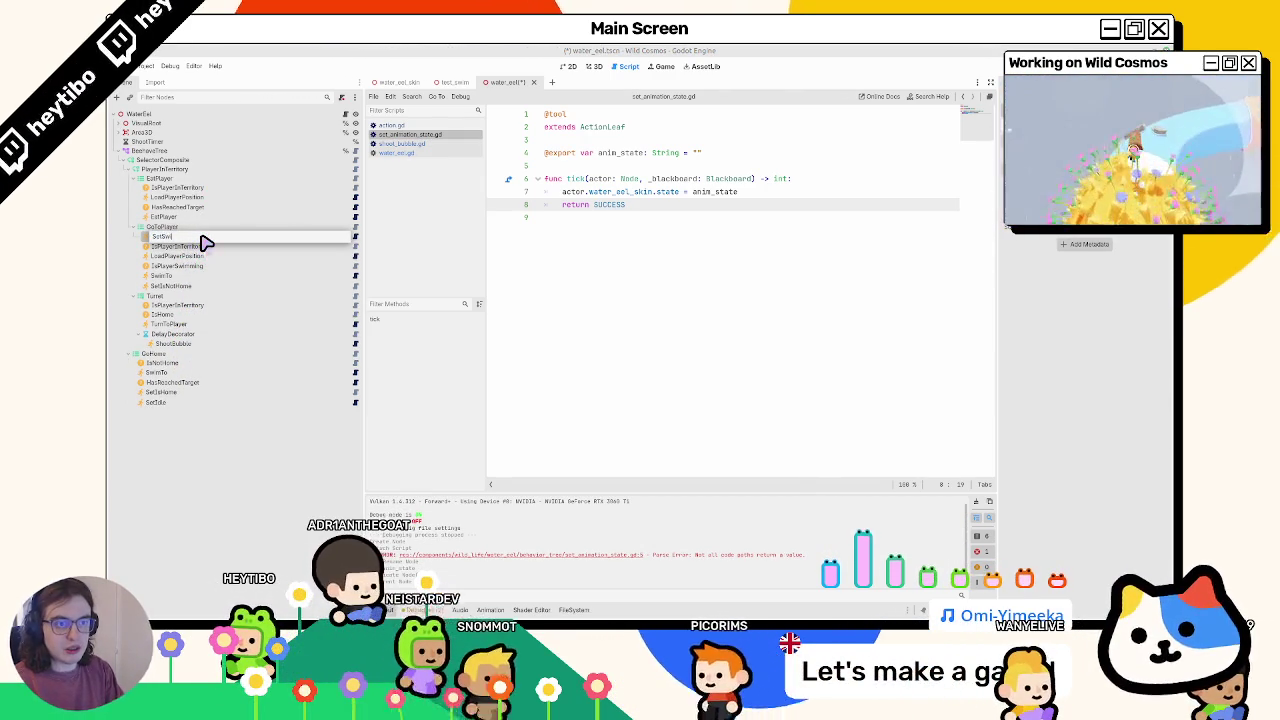
text(m)
key(Return)
key(ctrl+s)
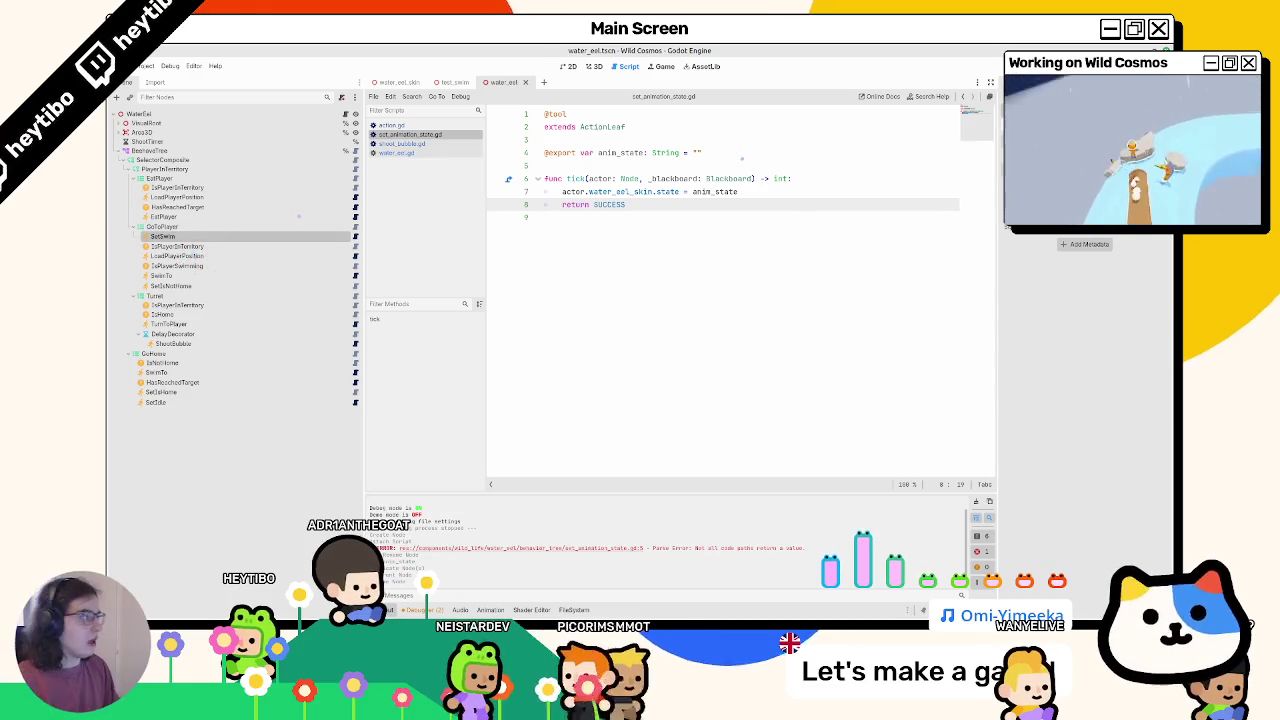
- Dismiss the stray new-node dialog and save the eel scene again
key(ctrl+a)
key(Escape)
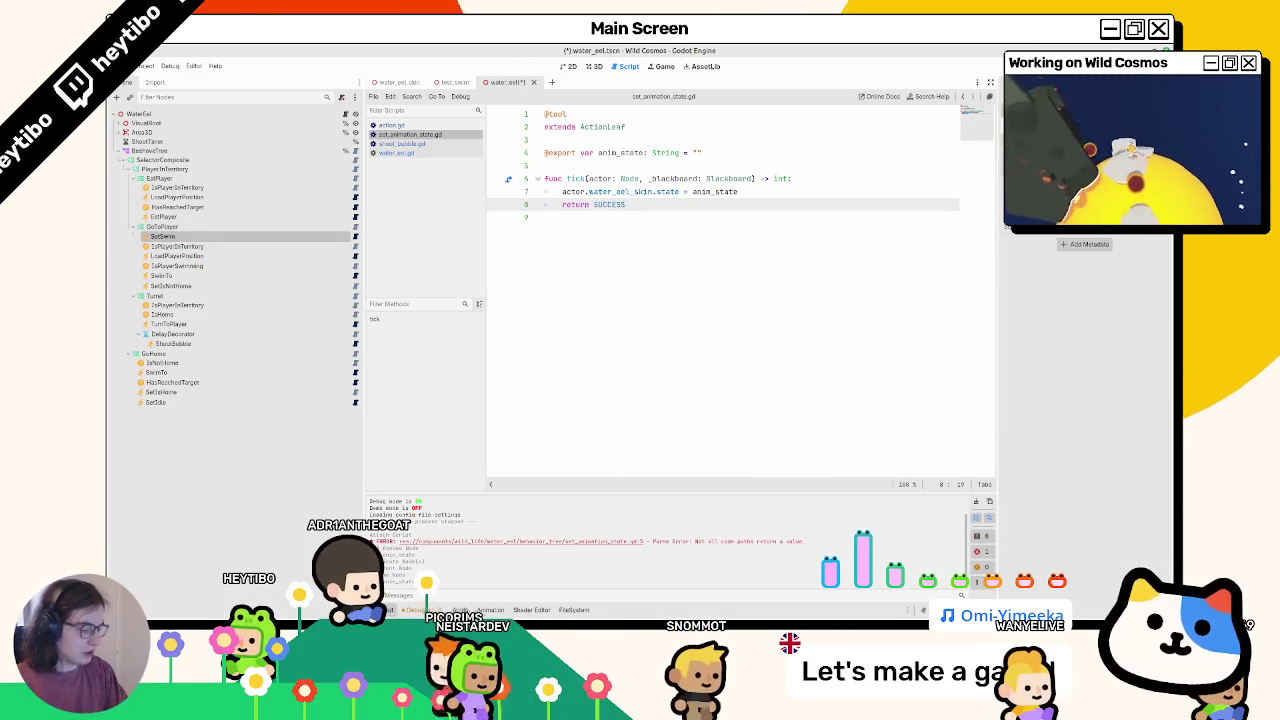
key(ctrl+s)
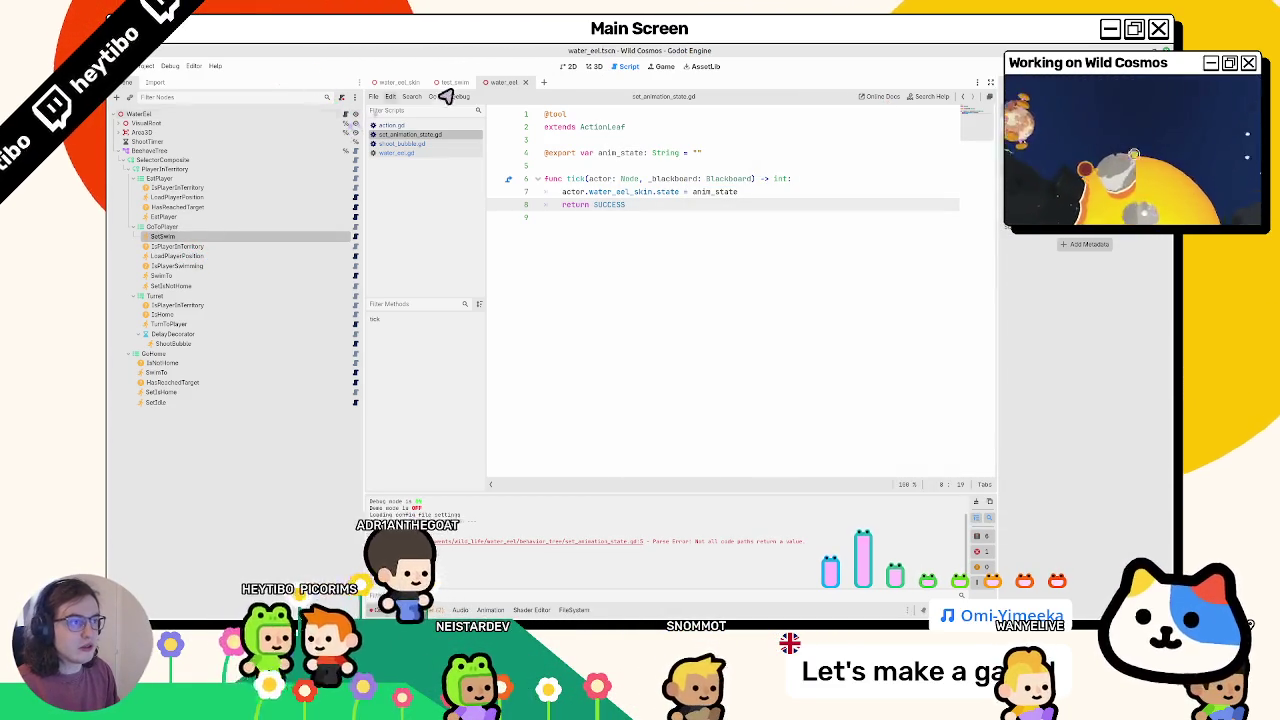
click(398, 82)
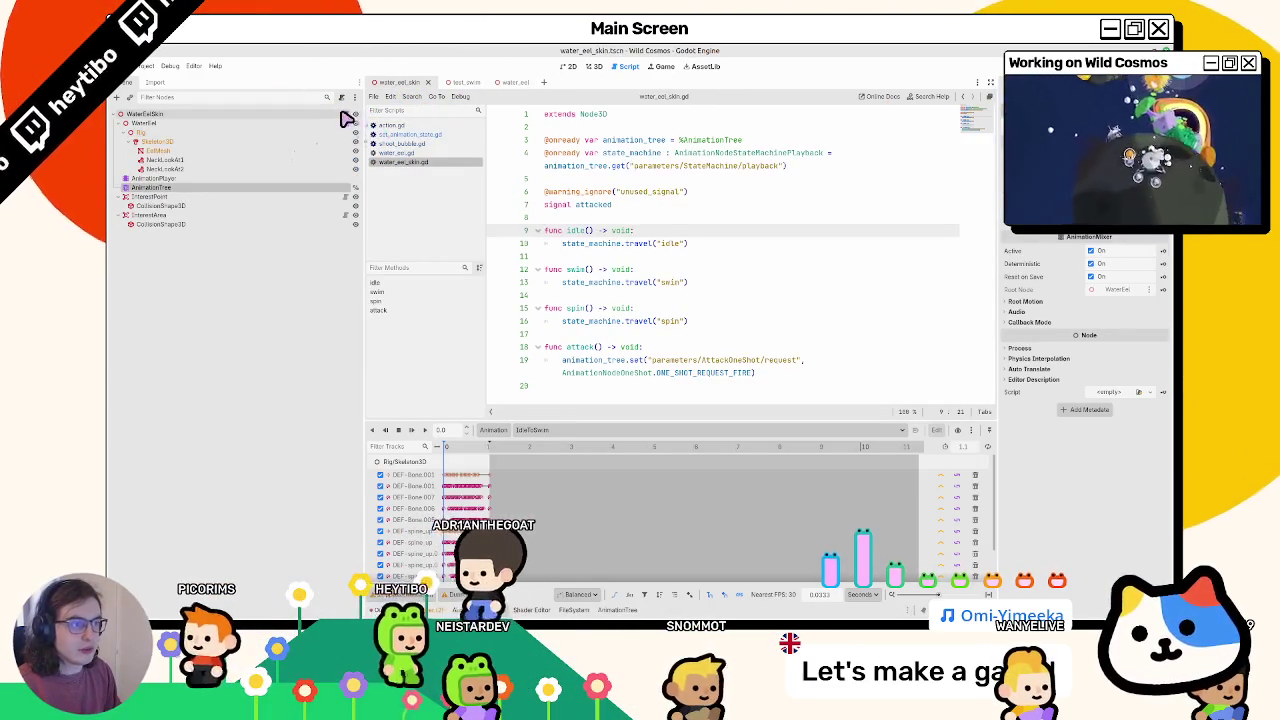
- Delete the idle() and swim() functions from water_eel_skin.gd
drag(543, 230, 663, 328)
drag(562, 321, 742, 330)
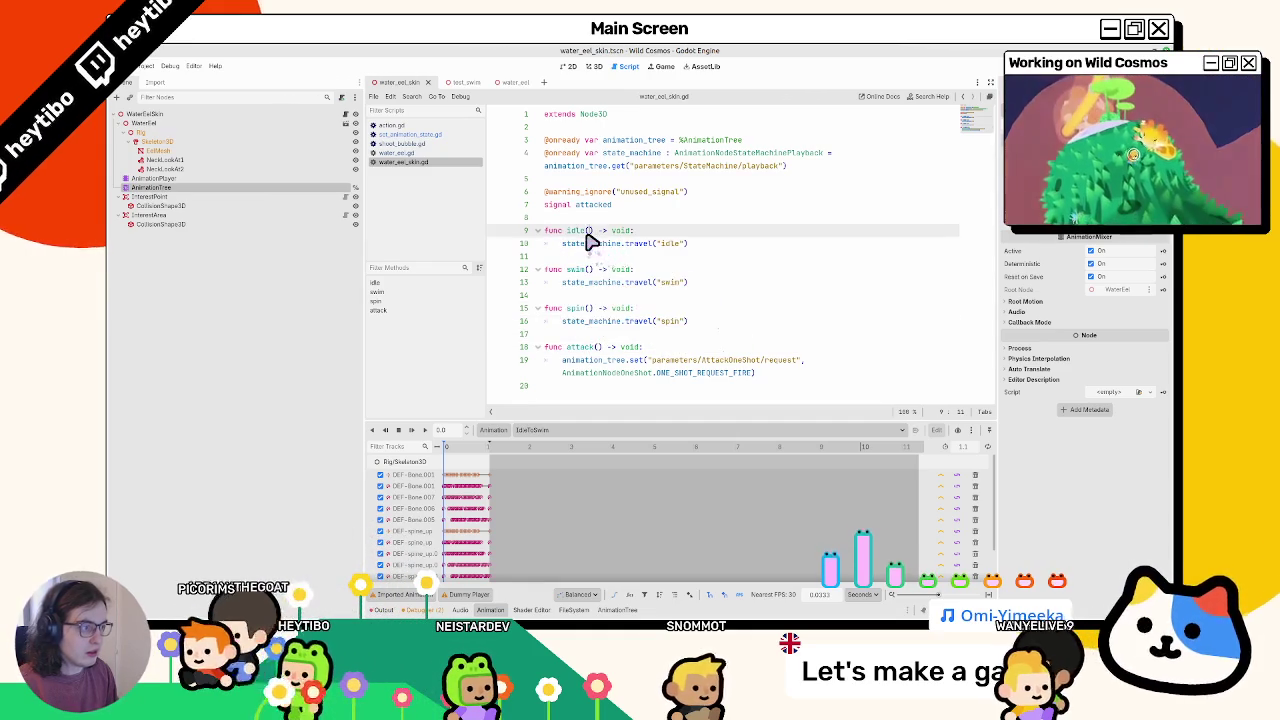
drag(584, 236, 600, 309)
key(BackSpace)
key(BackSpace)
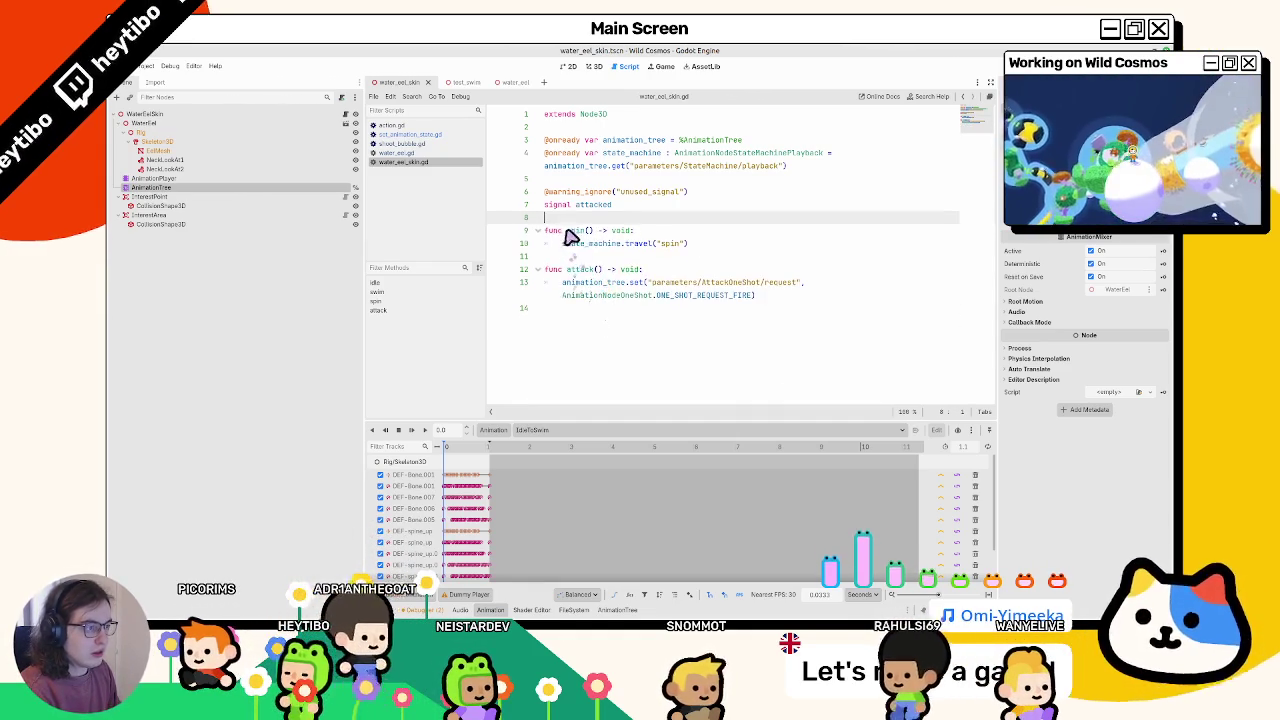
- Turn spin() into set_state(state: String) that calls state_machine.travel(state)
text(ate()
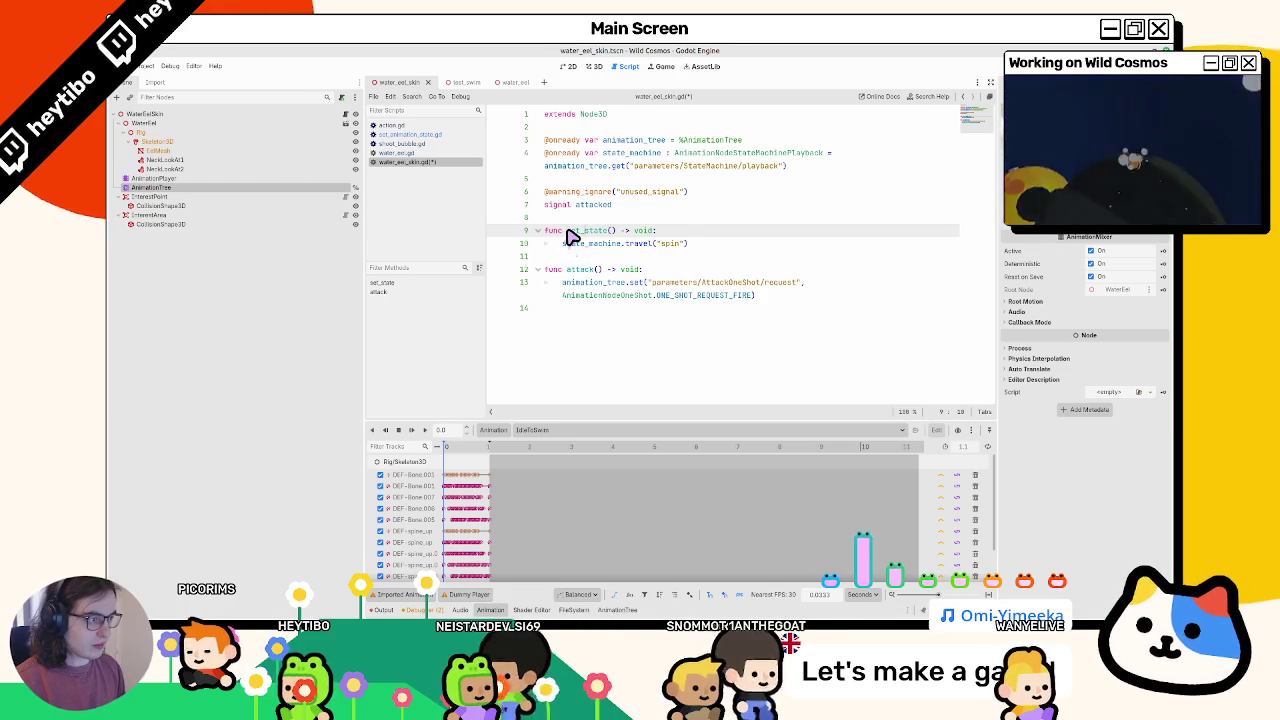
text(anim)
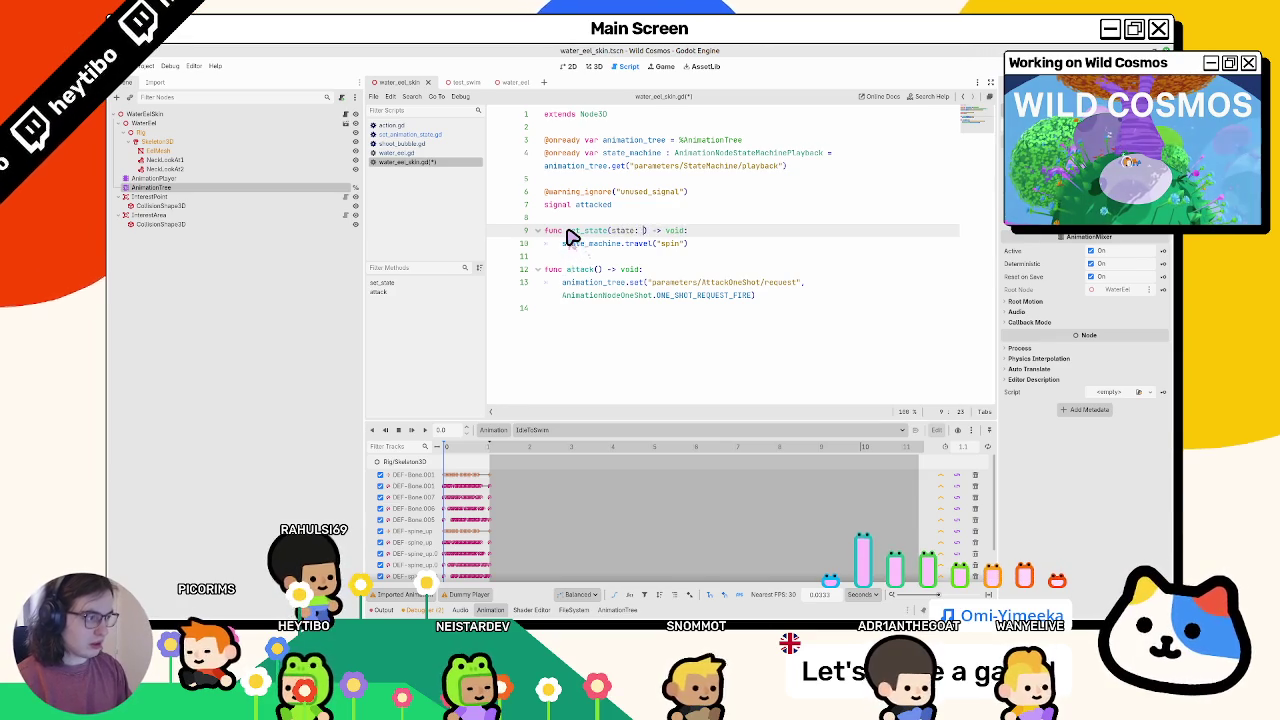
key(Down)
key(Right)
key(Right)
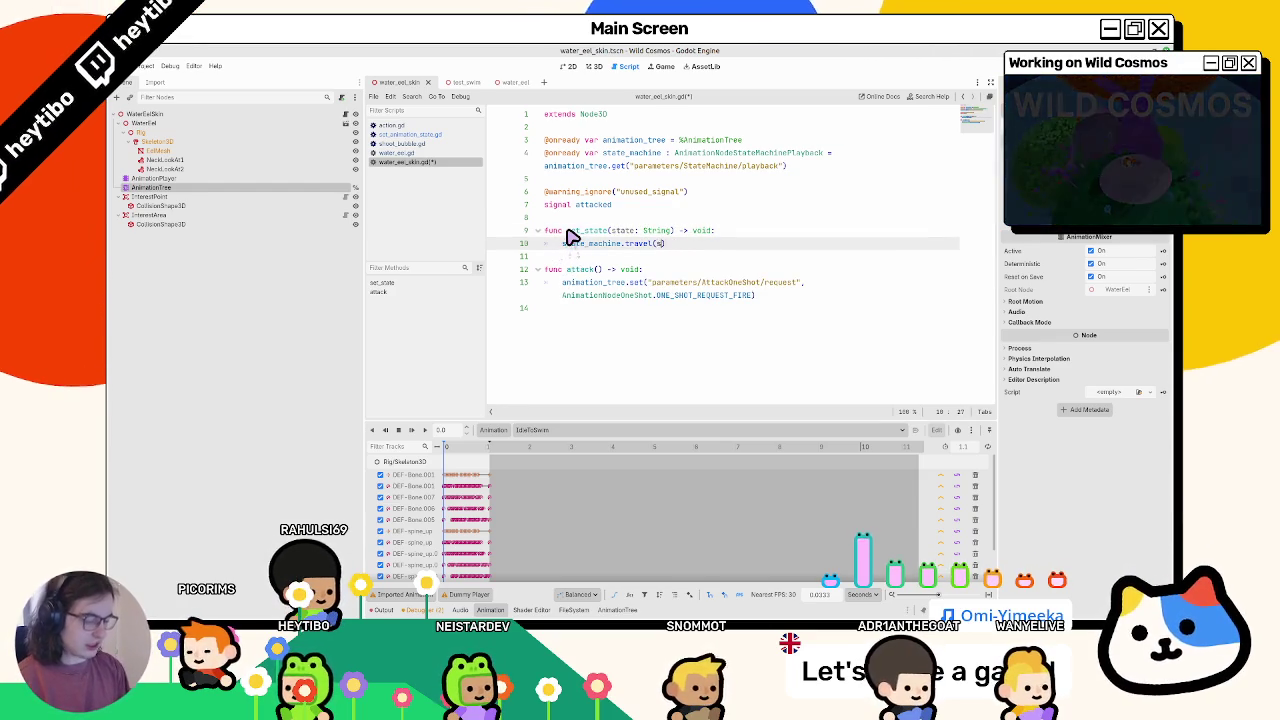
key(Up)
key(ctrl+shift+Return)
key(ctrl+shift+Return)
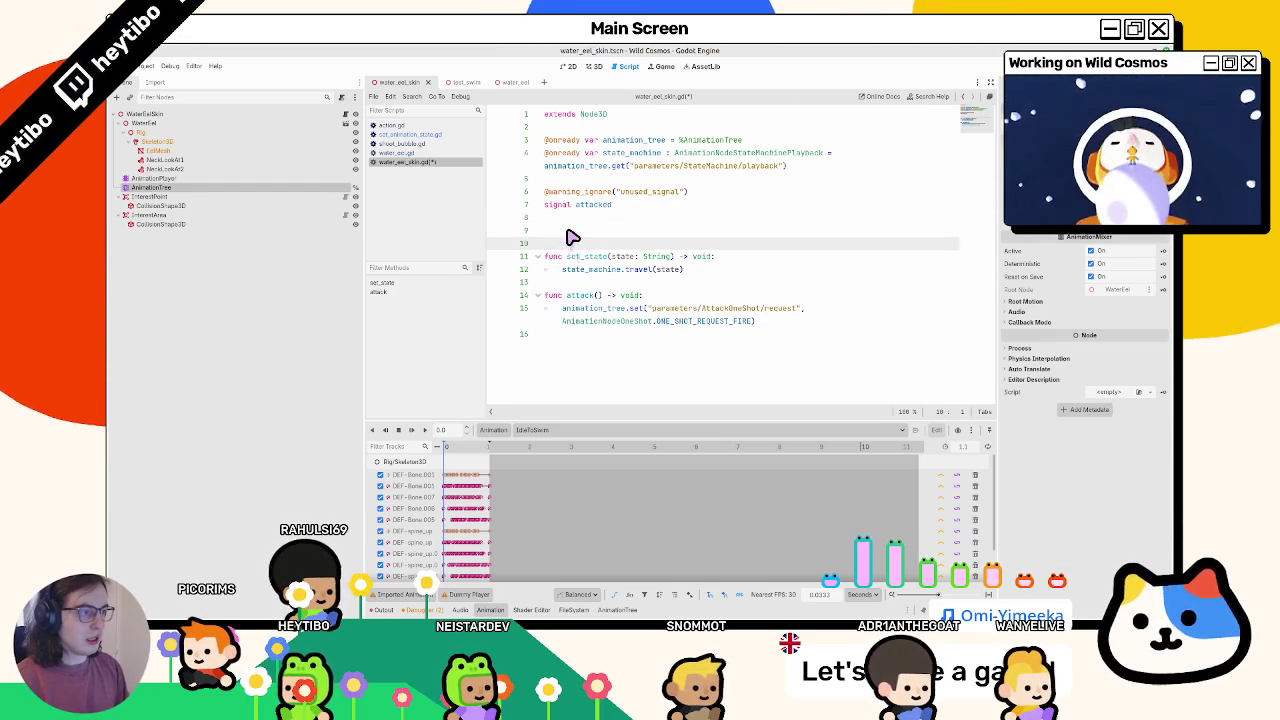
- Declare var state: String = "idle" with setter _set_state below the onready variables
key(BackSpace)
key(alt+Up)
key(alt+Up)
key(alt+Up)
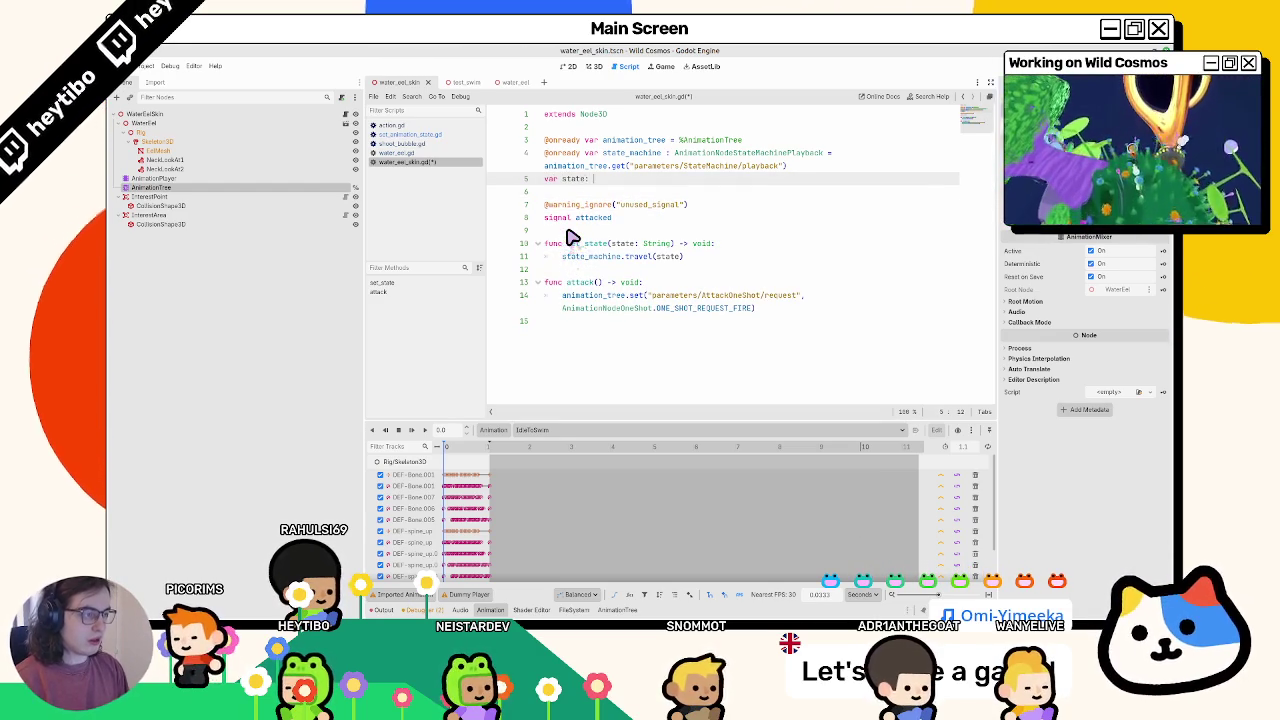
text(String = "idle" : set = _s)
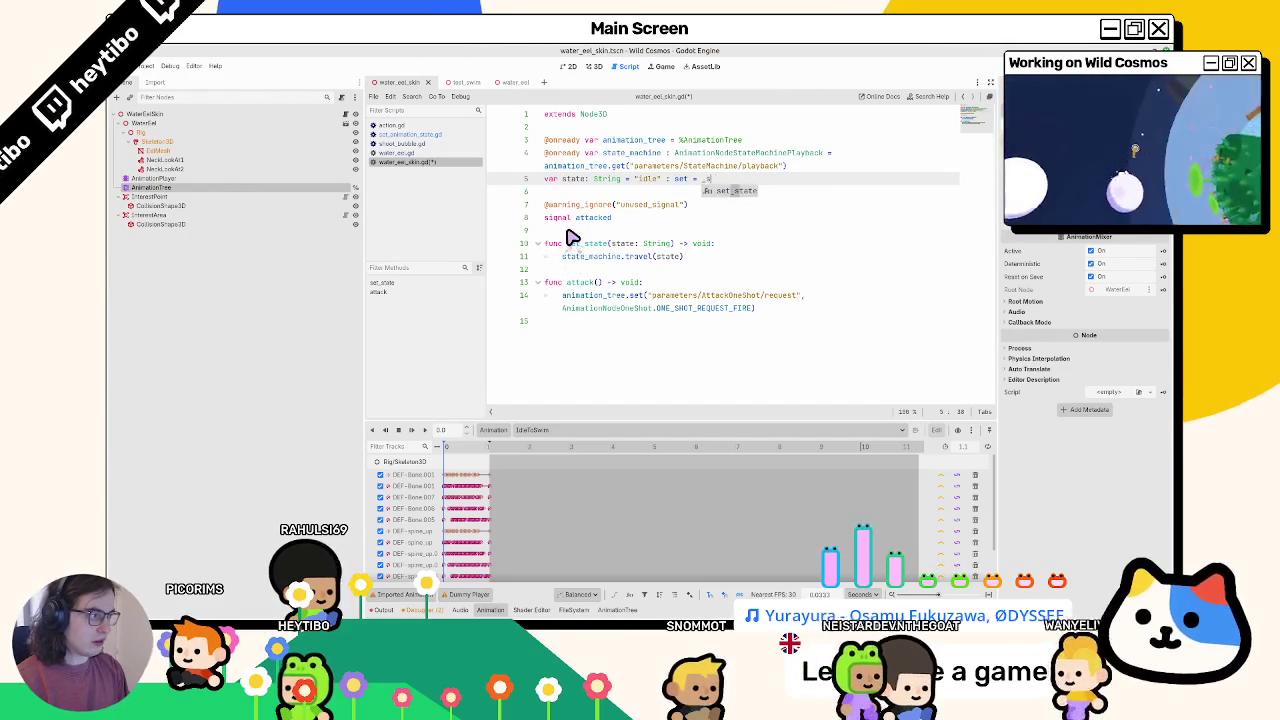
text(et_s)
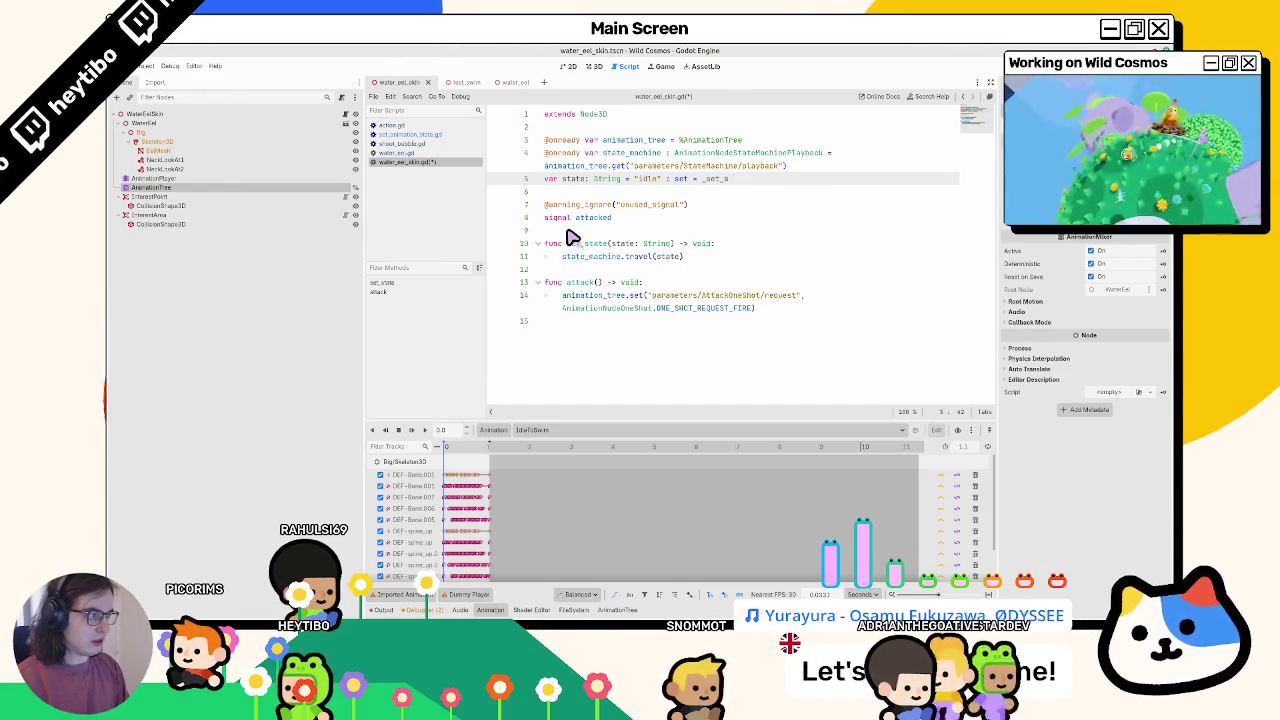
text(tate)
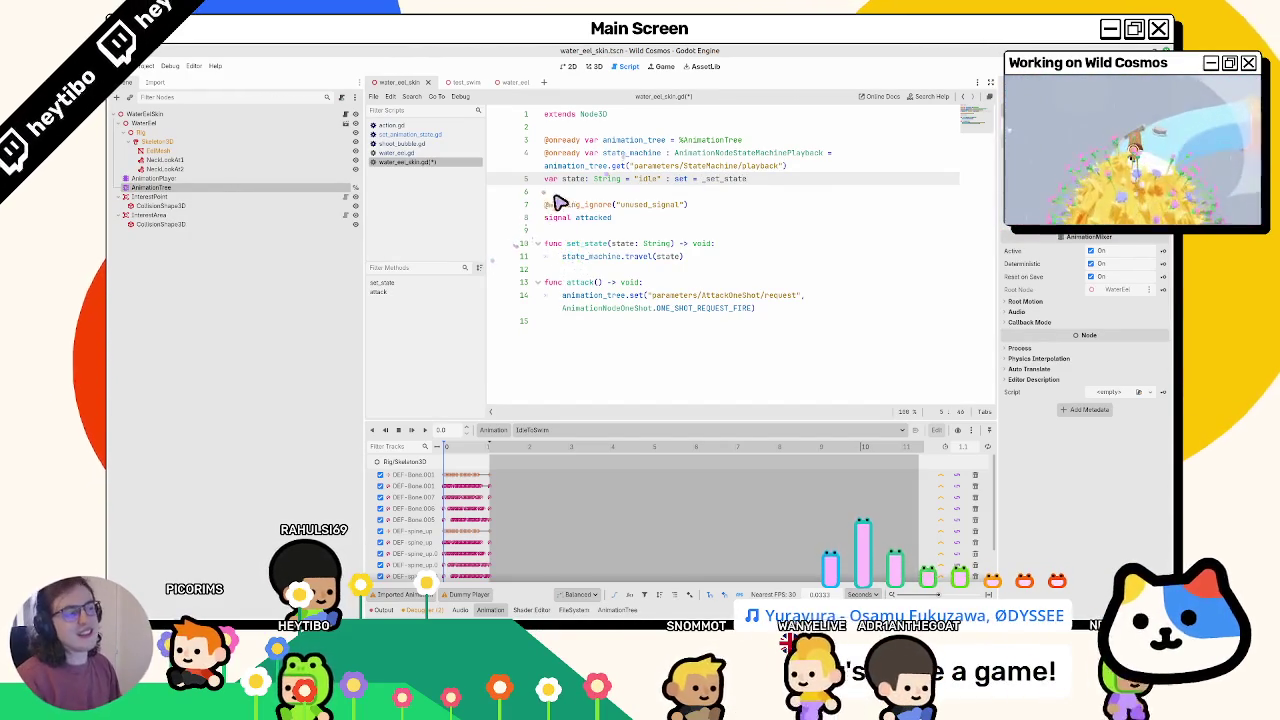
- Rename the set_state function to _set_state and save the script
click(549, 196)
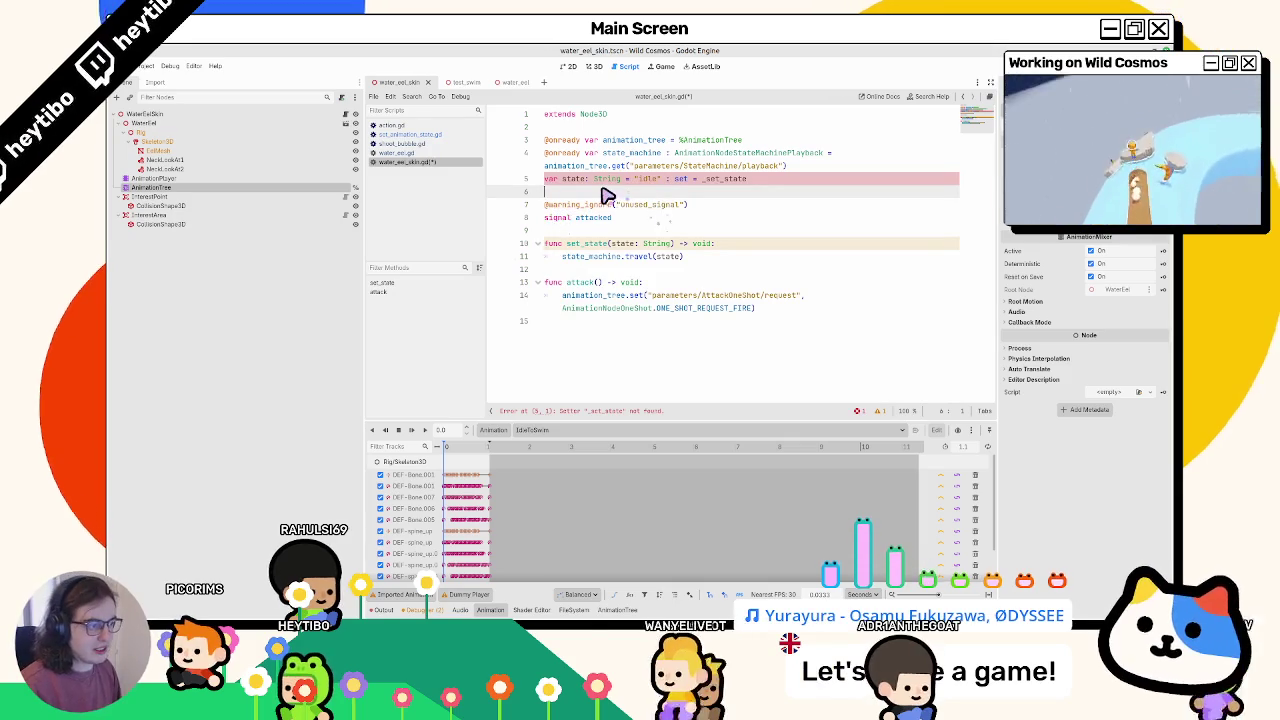
click(566, 244)
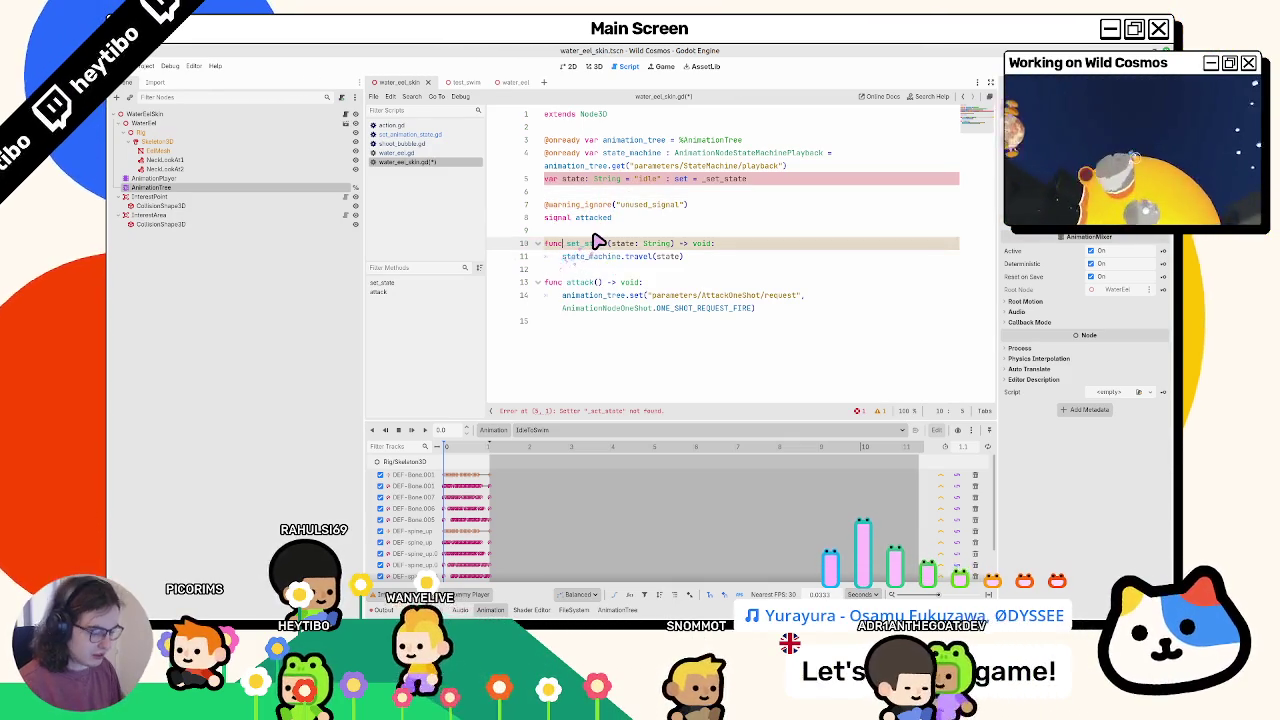
text(_)
double_click(573, 179)
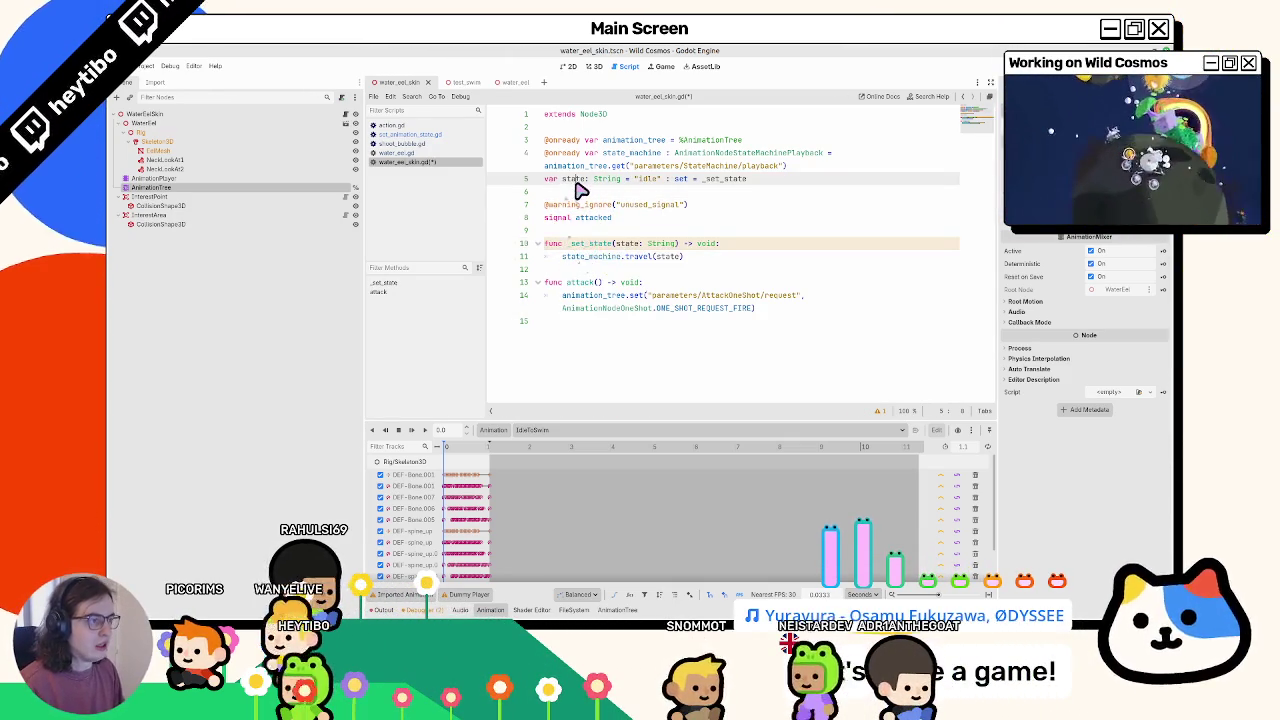
key(ctrl+s)
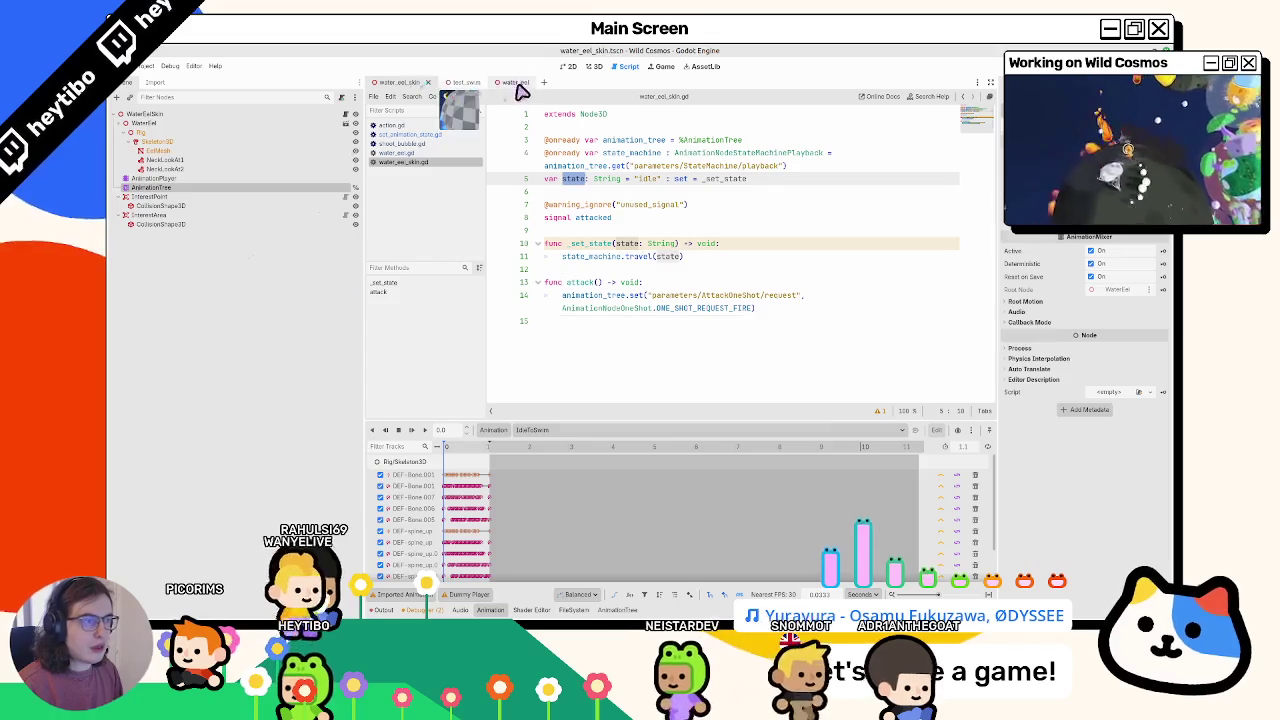
- Copy SetSwim into a SetSpin action under EatPlayer and save the water_eel scene
click(513, 82)
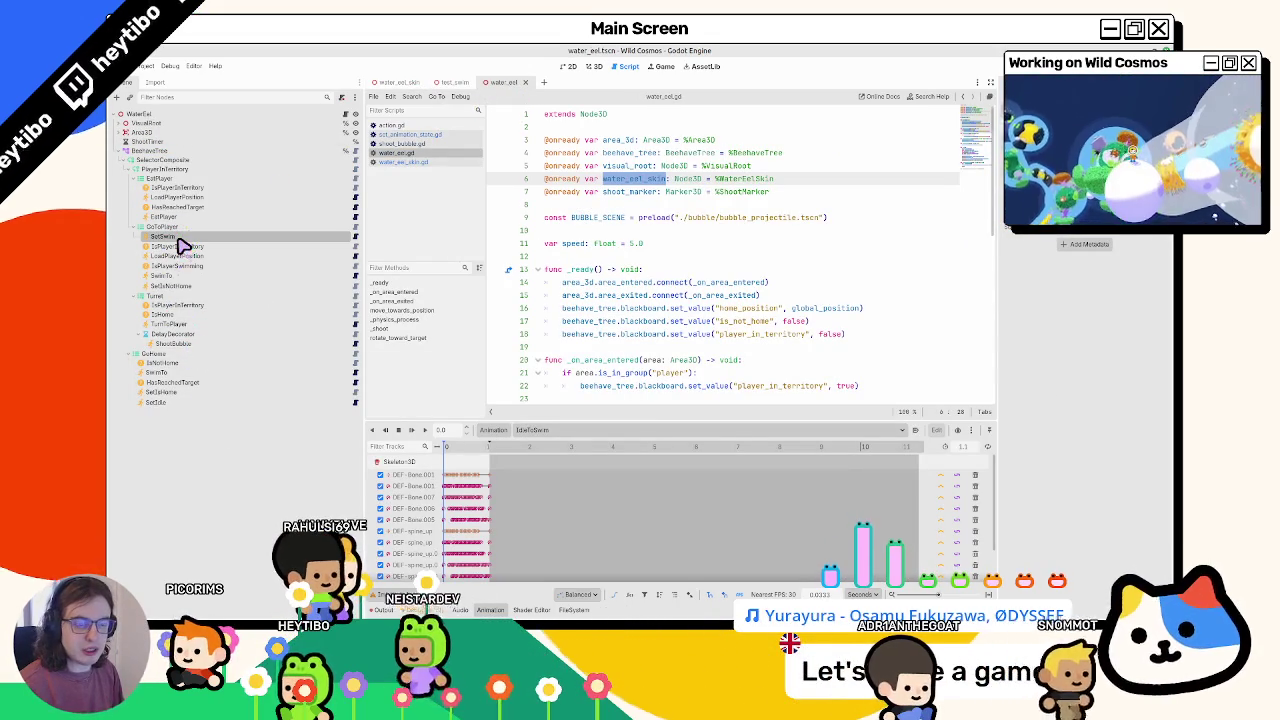
key(ctrl+d)
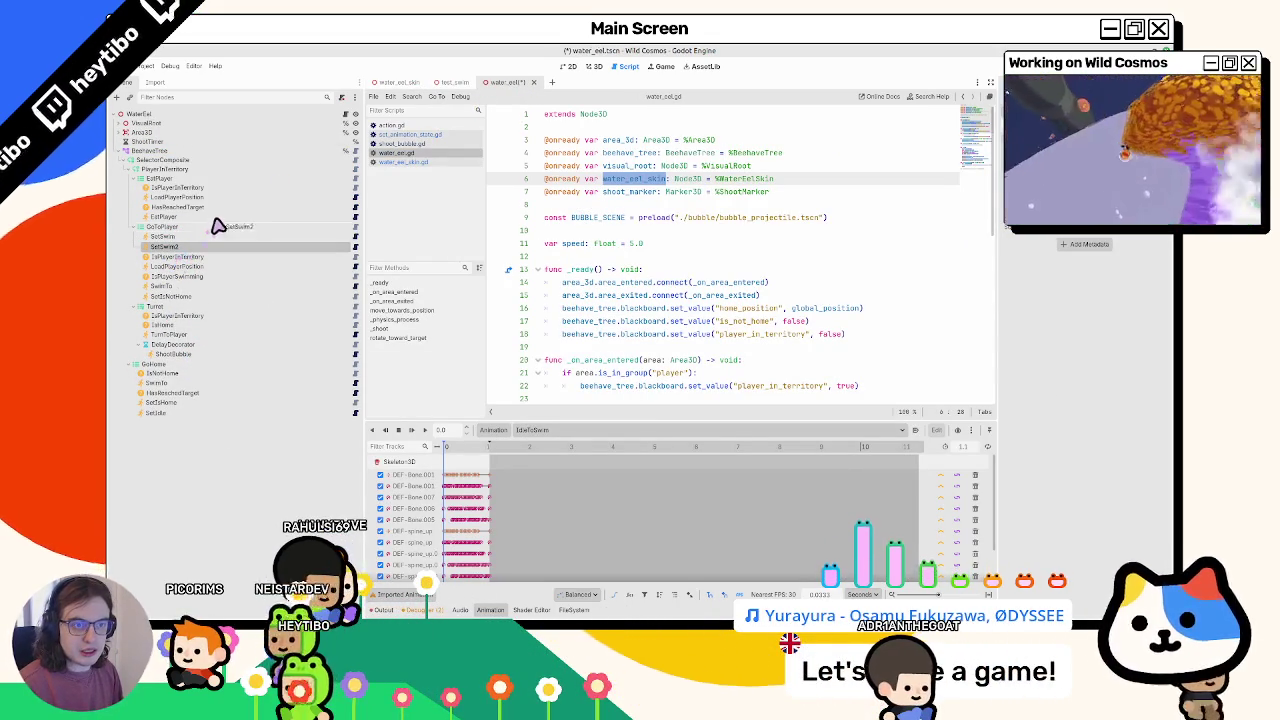
drag(219, 229, 214, 231)
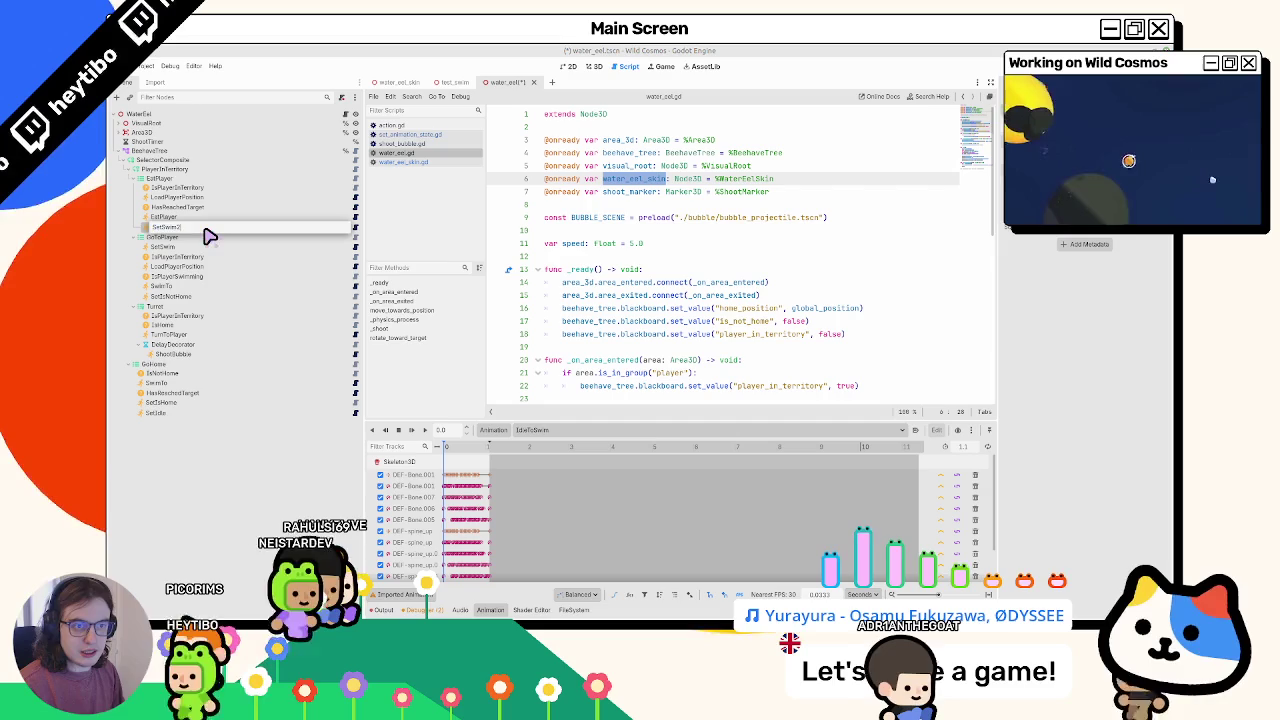
text(SetSpin)
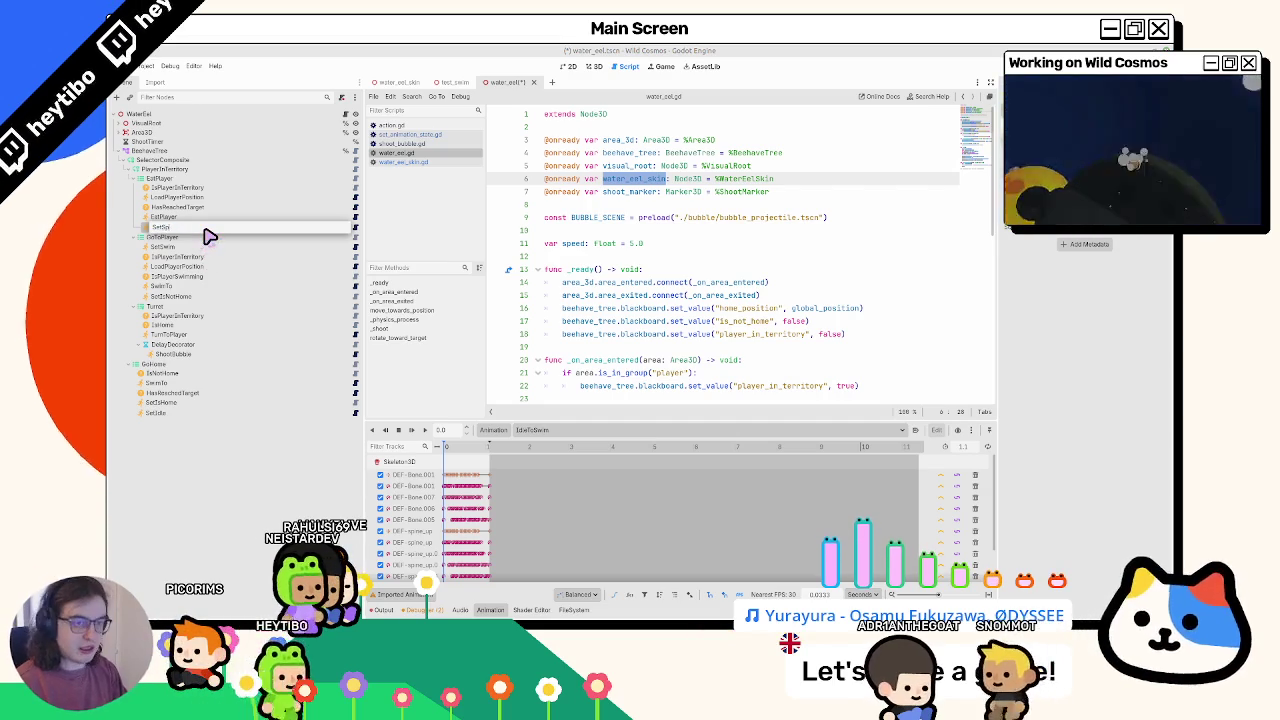
key(Return)
key(ctrl+s)
drag(256, 225, 256, 227)
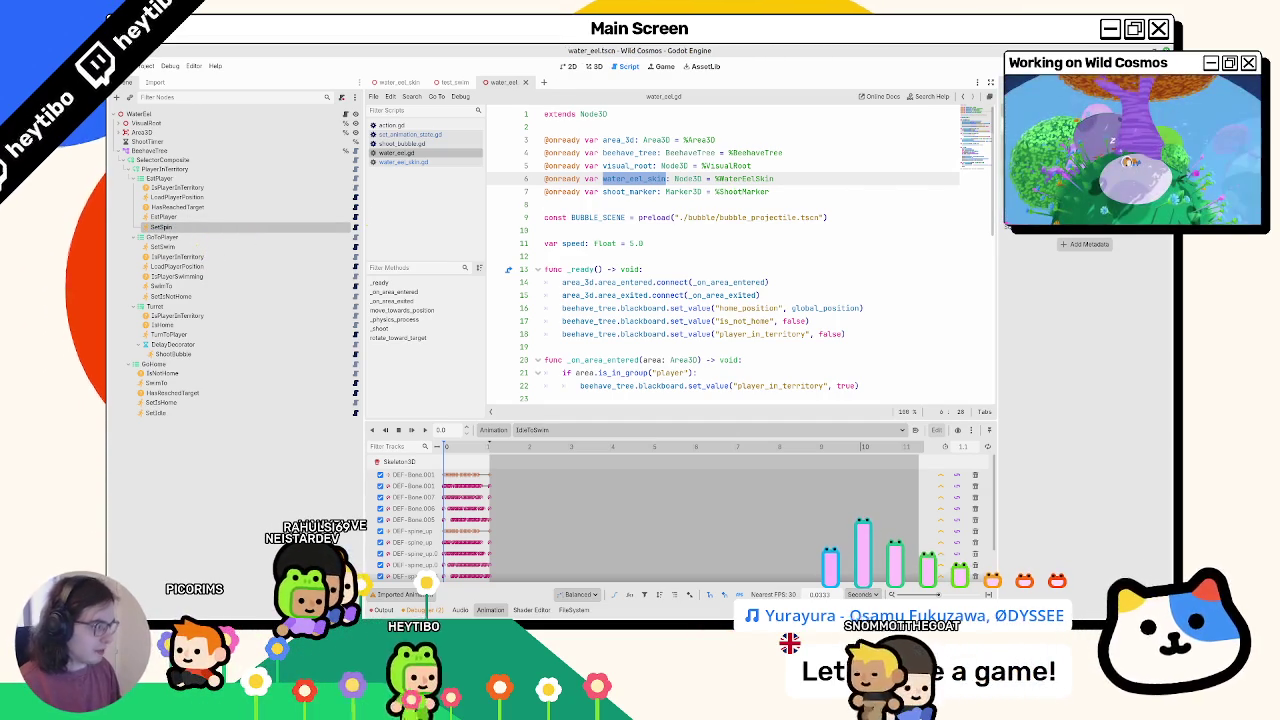
click(452, 82)
- Run the test_swim scene, then stop the game
key(F6)
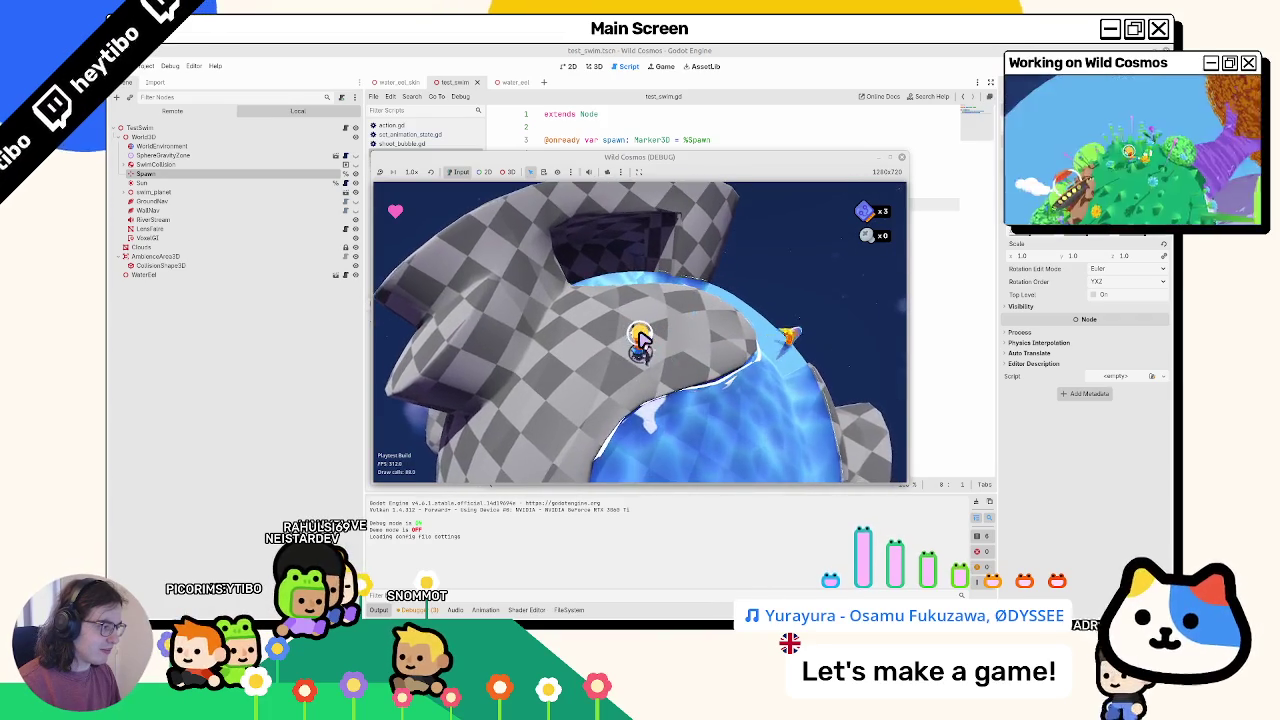
key(F8)
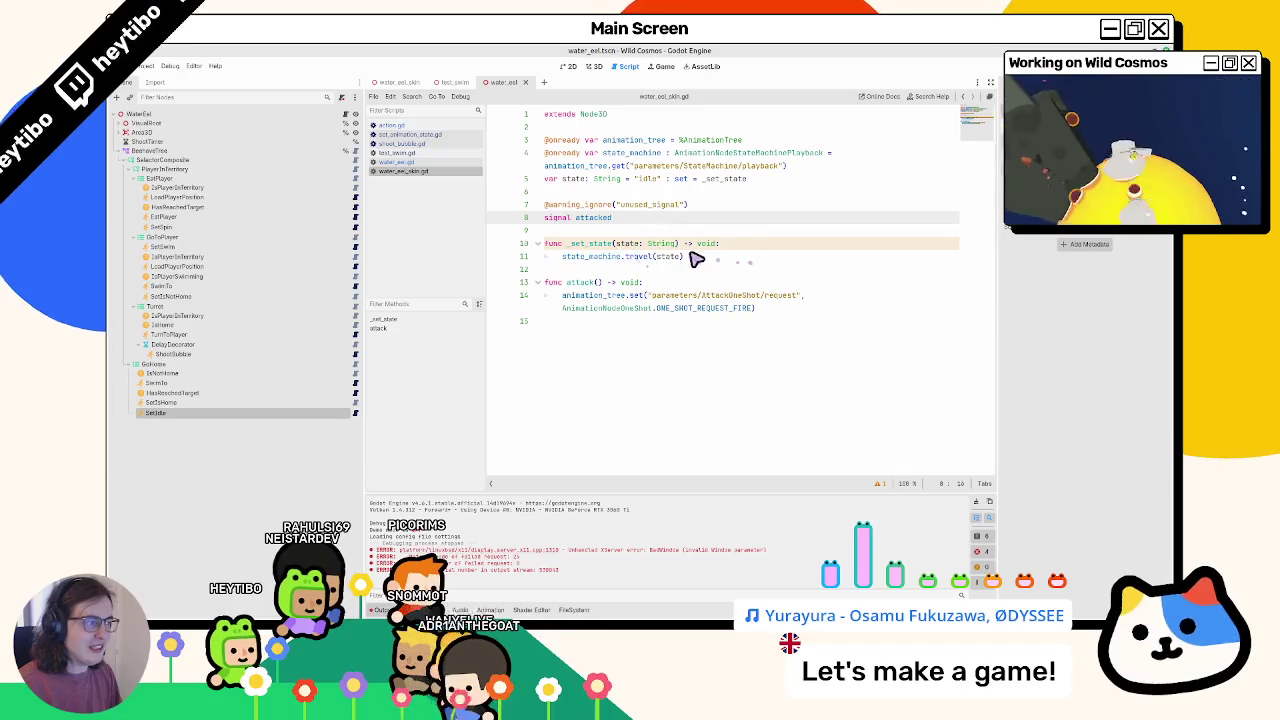
- Add print(state) as the first line of _set_state
click(742, 245)
key(Return)
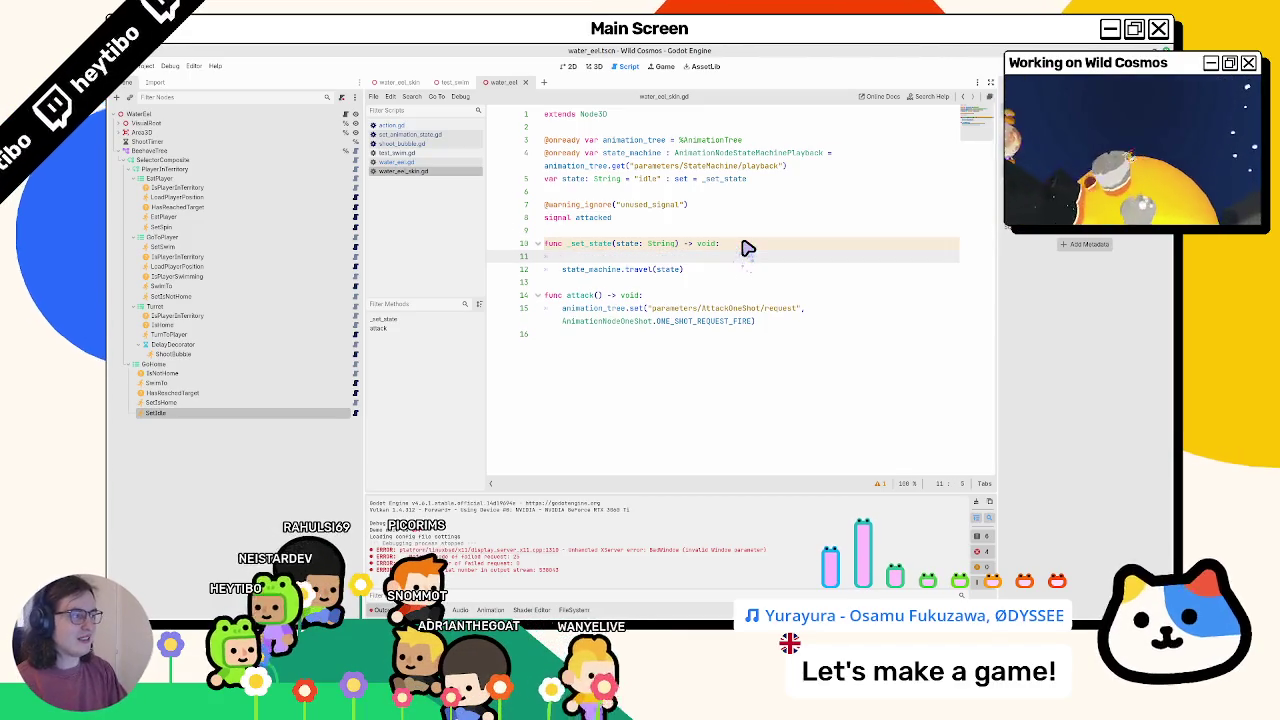
text(print(state)
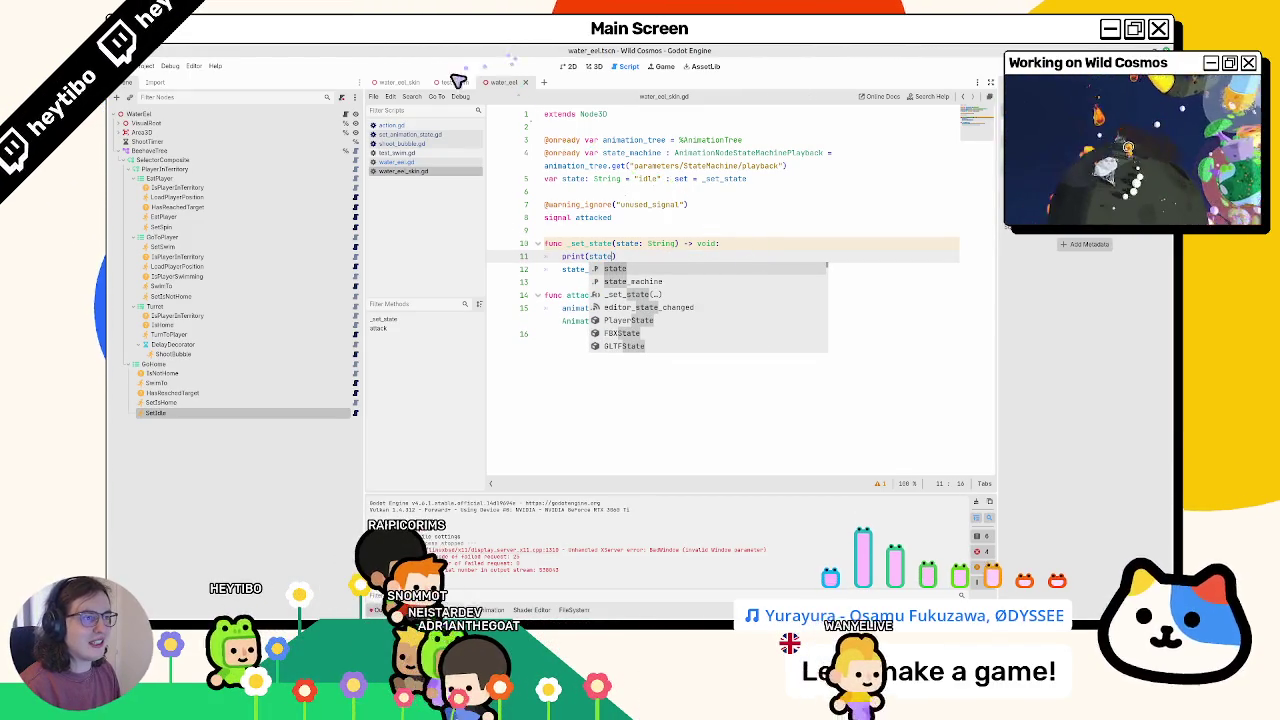
- Run test_swim to watch the printed states, then stop the game
click(456, 86)
key(F6)
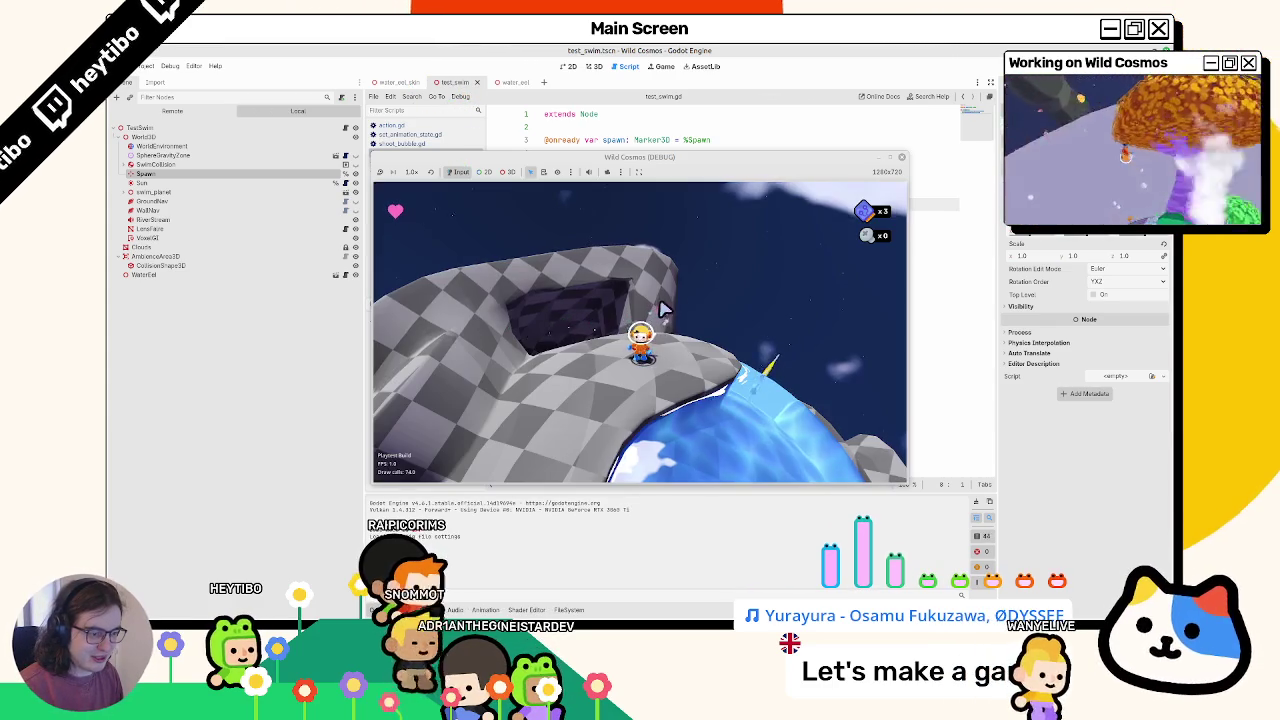
key(F8)
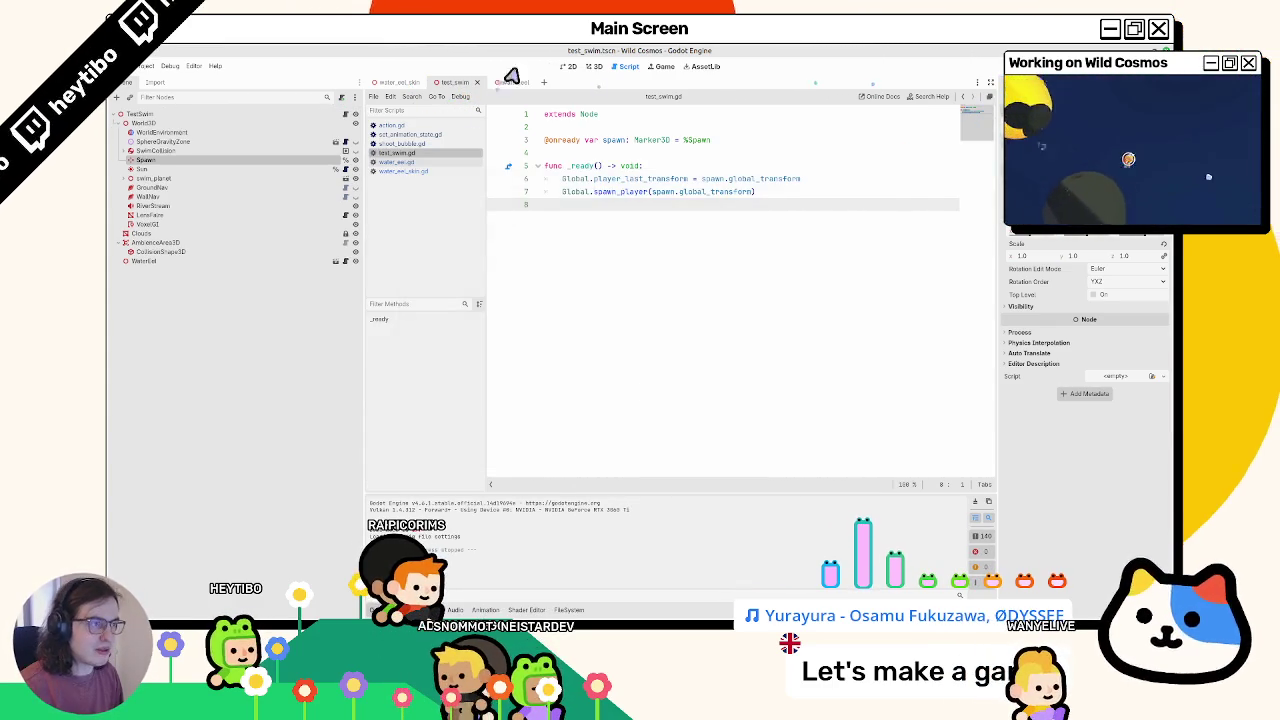
click(517, 86)
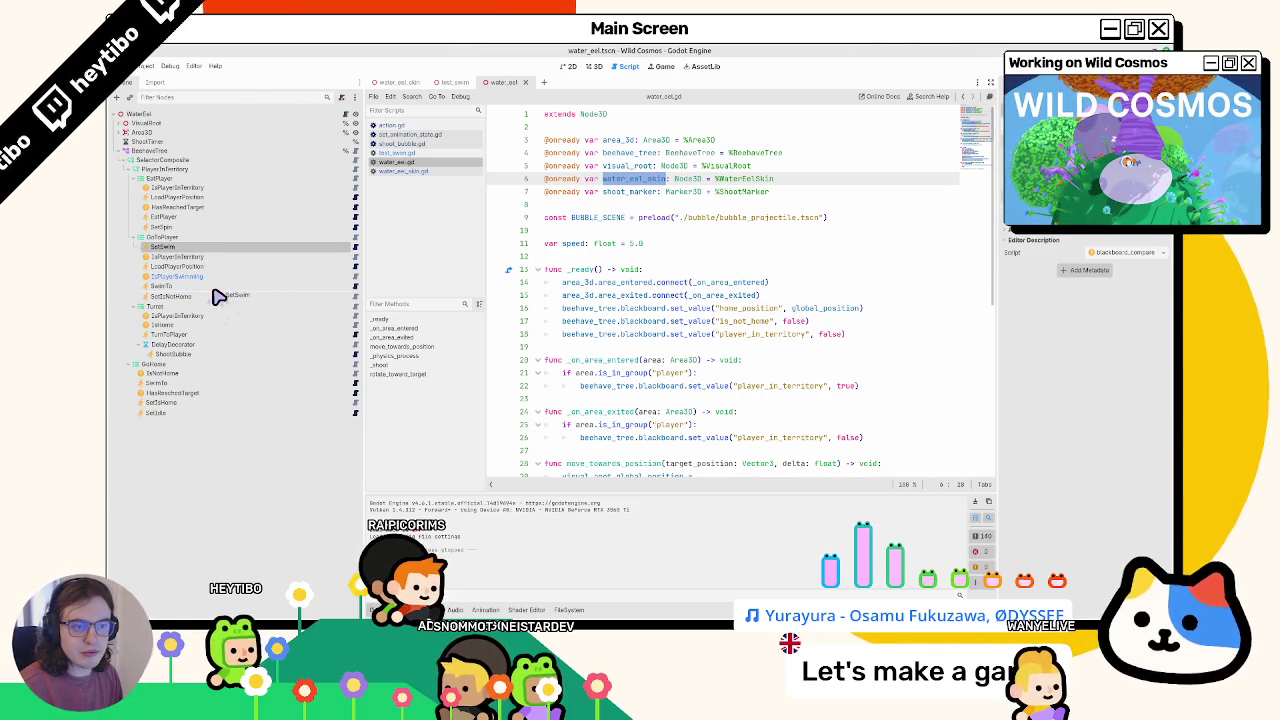
- Move SetSwim after SwimTo in GoToPlayer and run test_swim again
drag(219, 297, 220, 290)
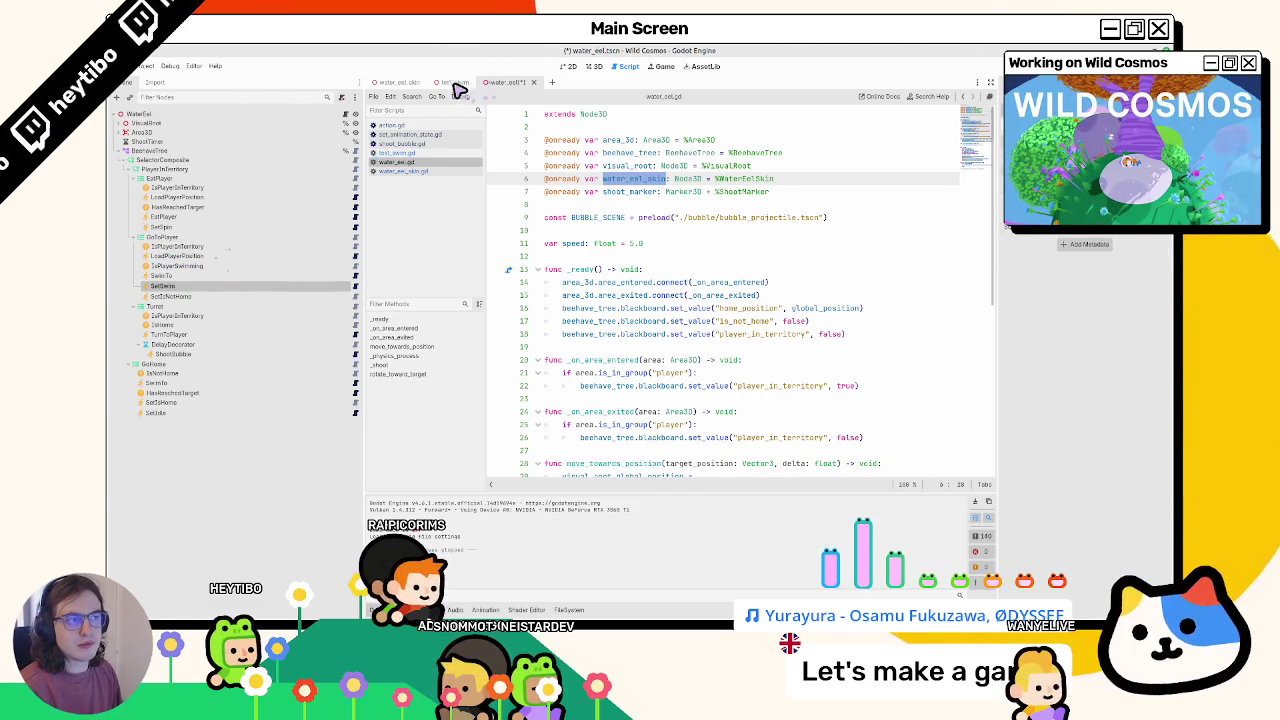
click(456, 86)
key(F6)
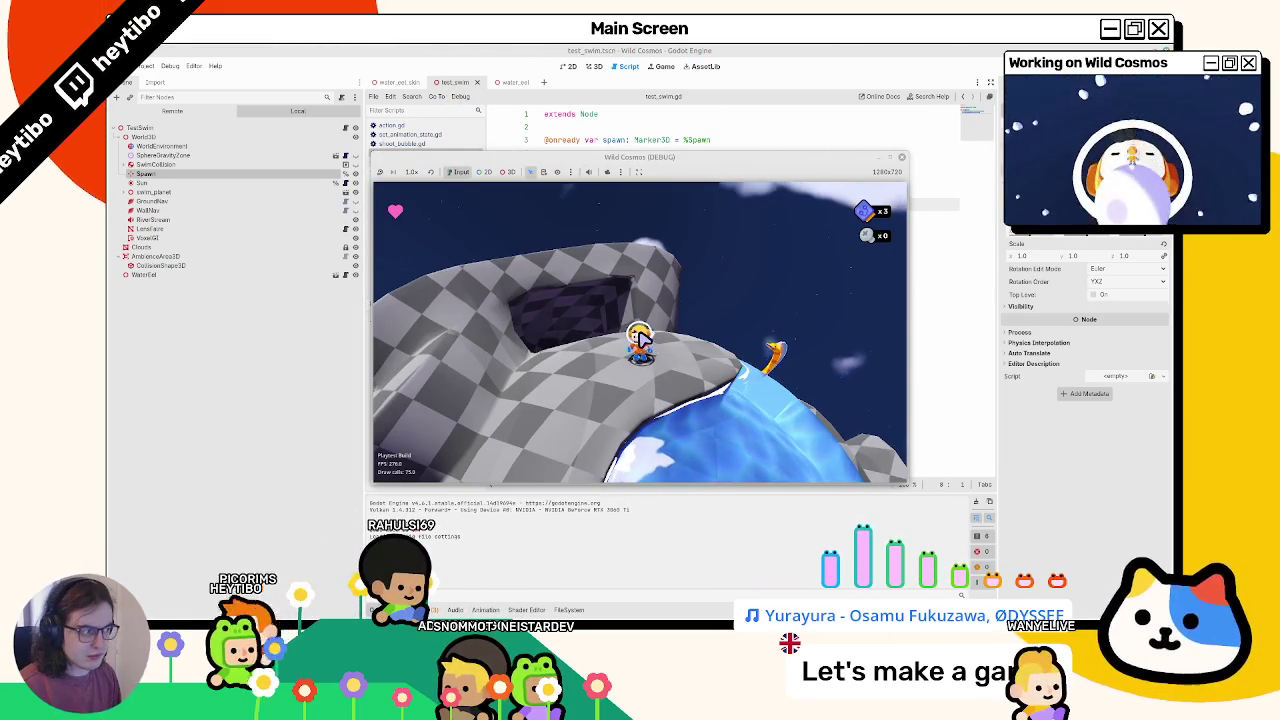
- Swim the player into the water sphere, back onto the checkered land, and toward the water
key(w)
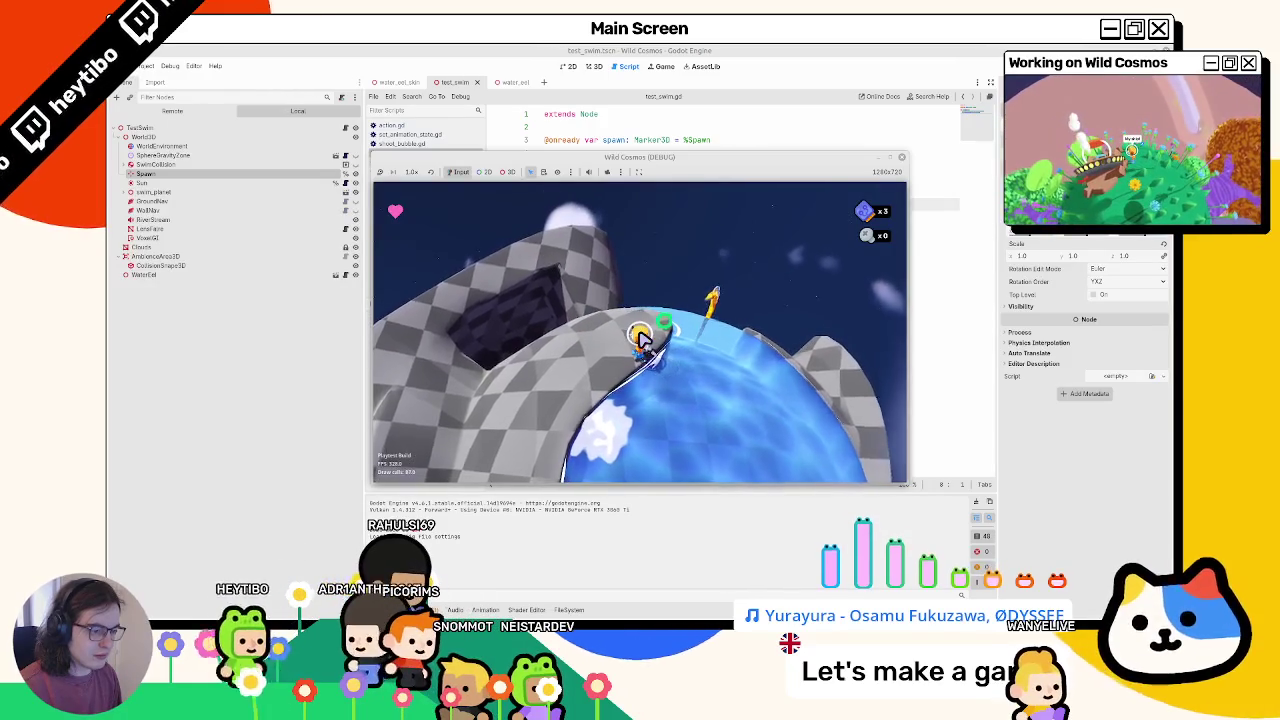
key(w)
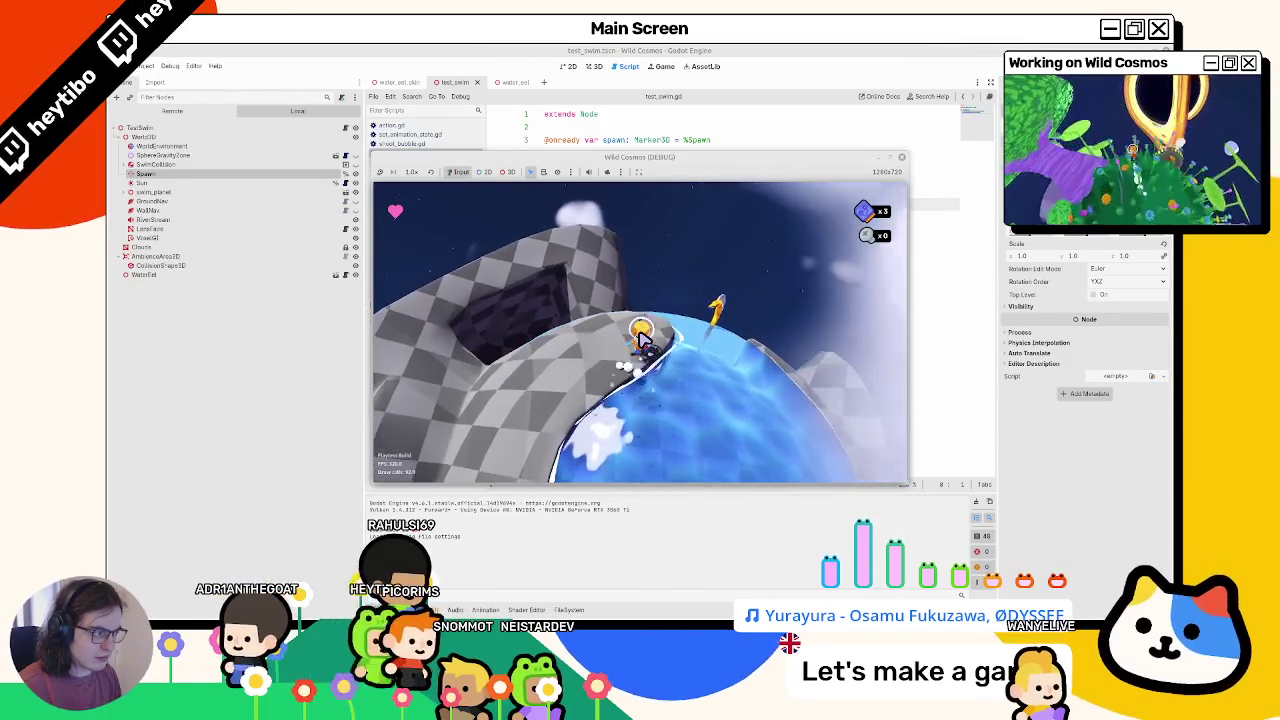
key(w)
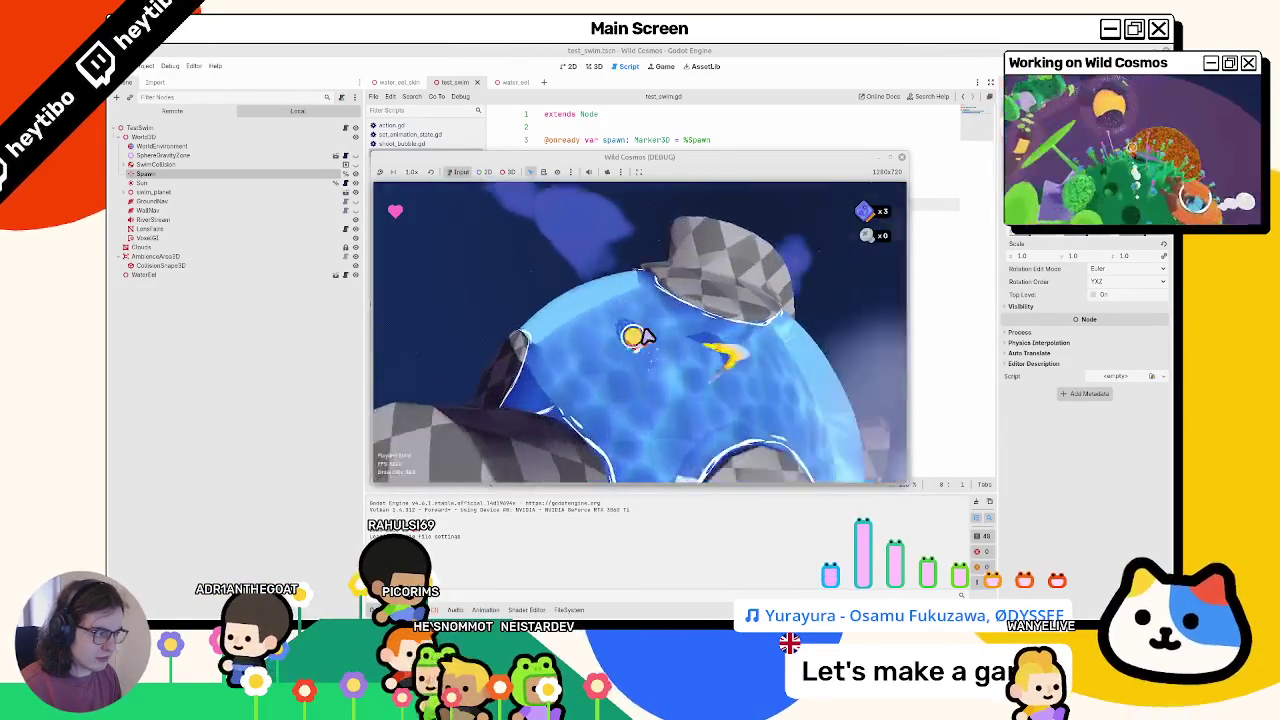
key(w)
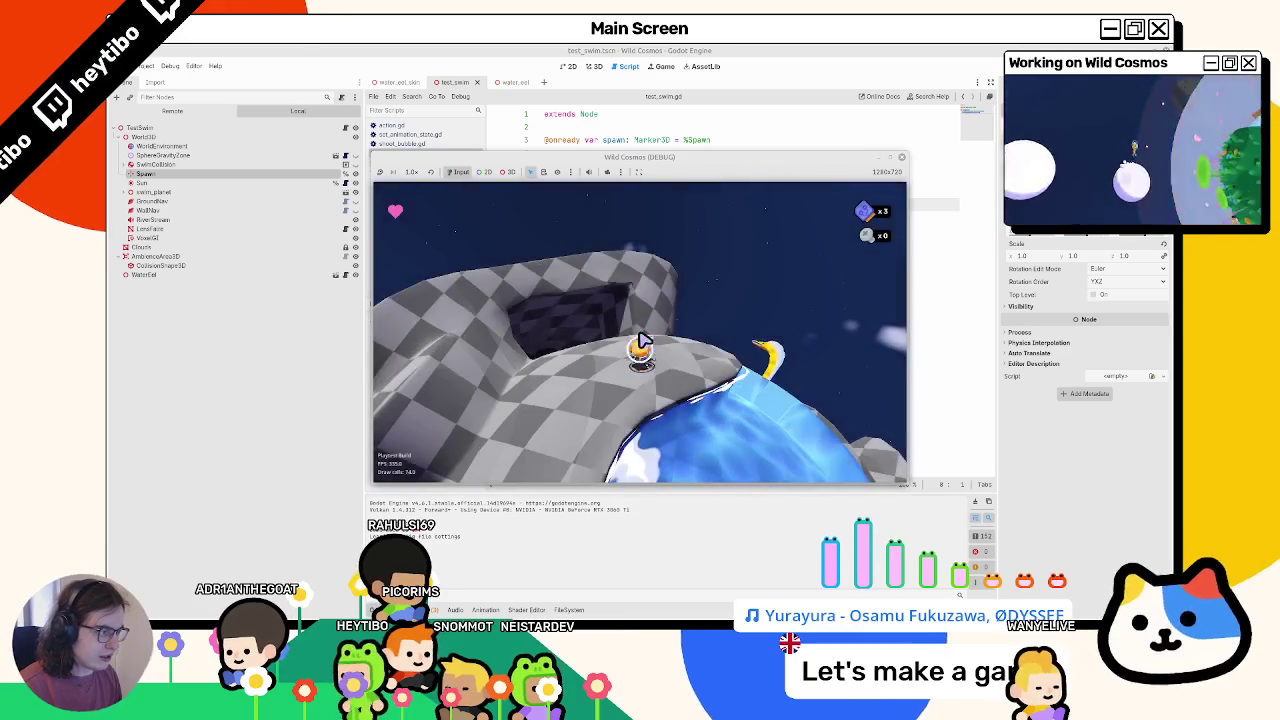
key(w)
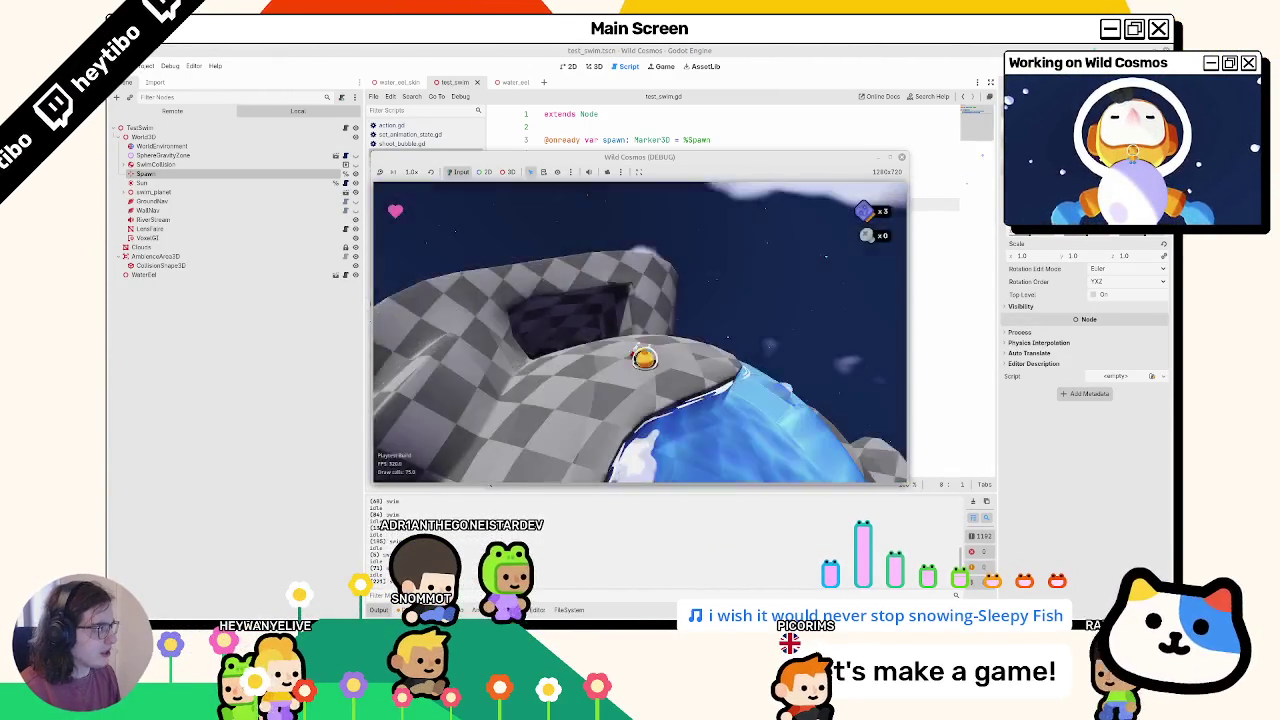
- Stop the game and open EatPlayer's script at its FAILURE return value
key(F8)
click(590, 66)
click(514, 82)
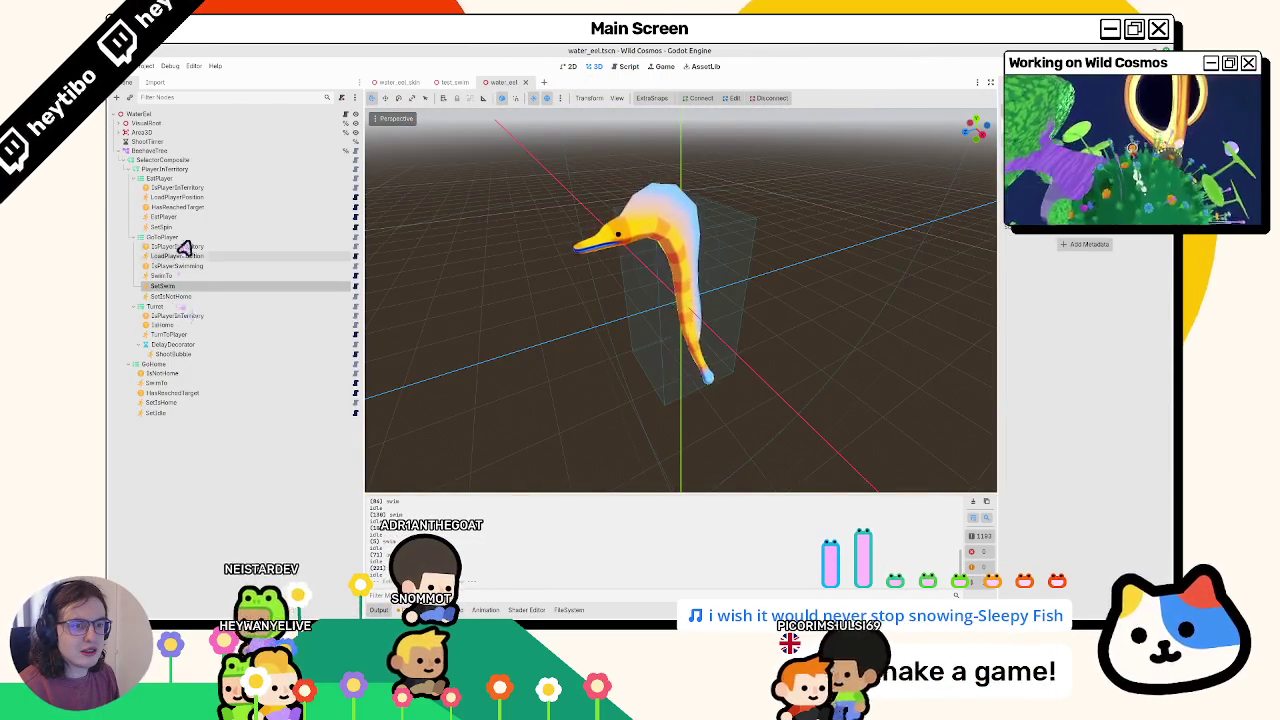
click(200, 216)
click(355, 217)
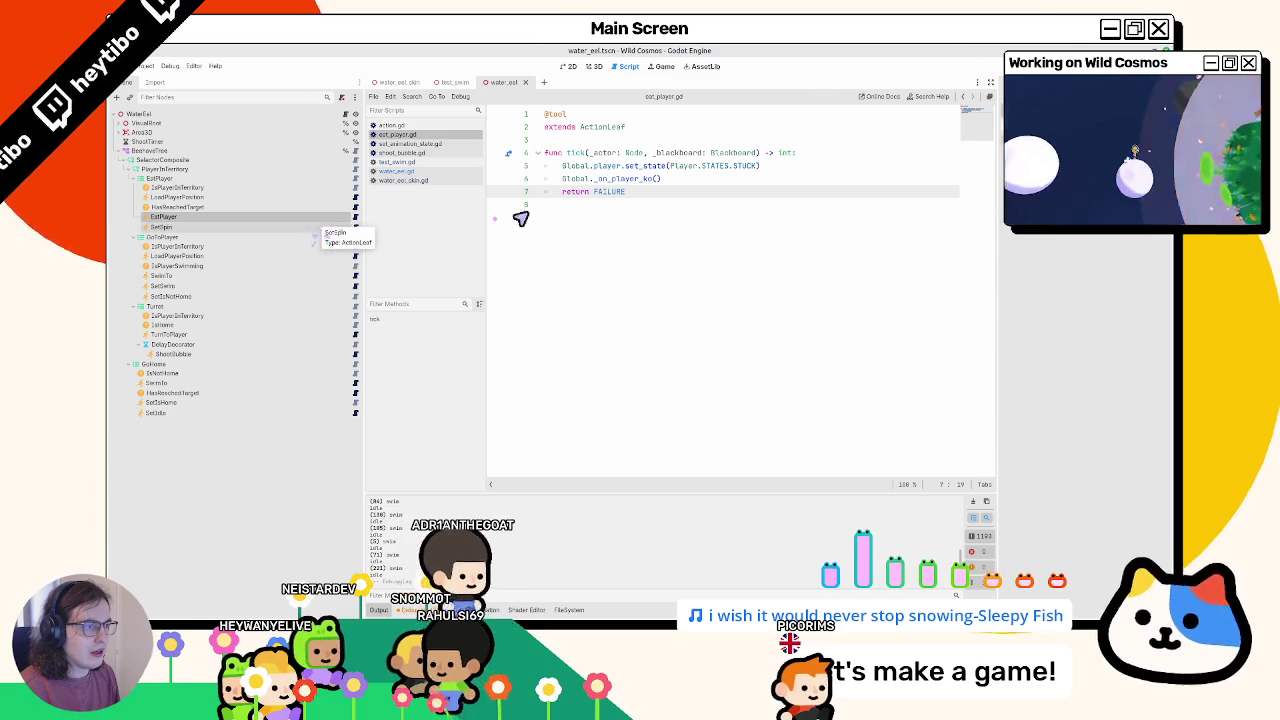
double_click(621, 193)
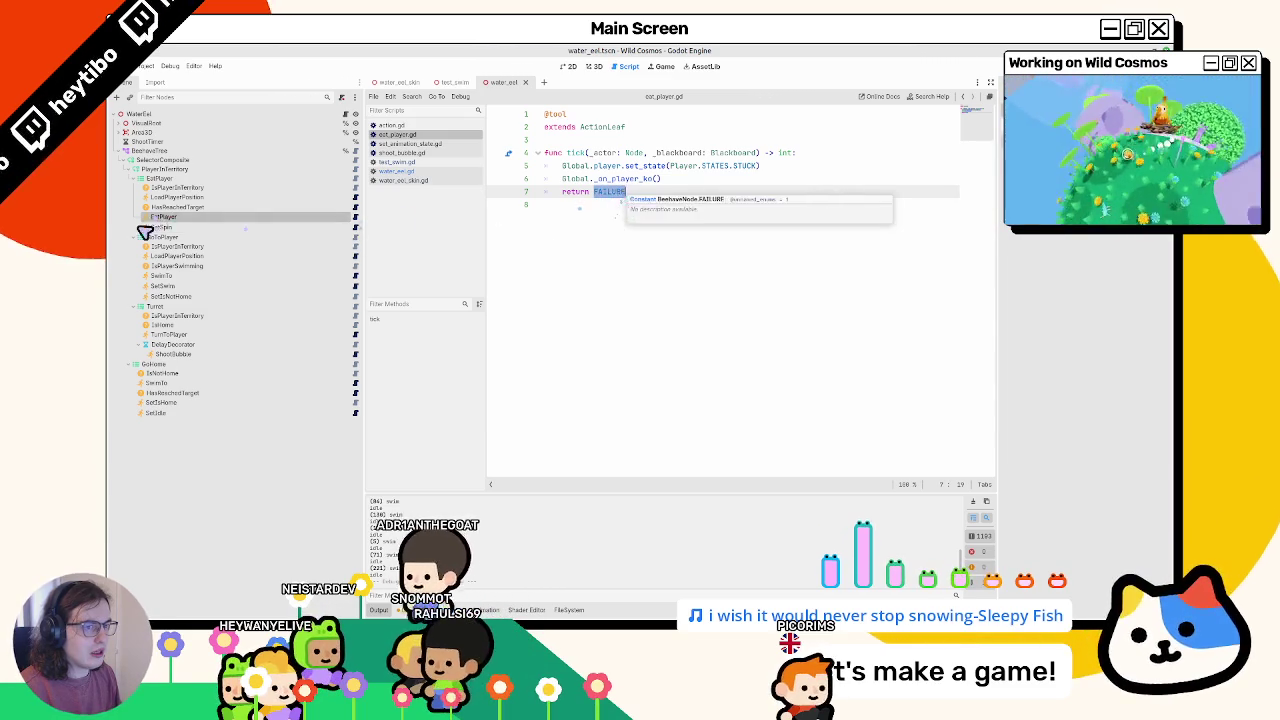
- Move SetSpin above EatPlayer, save the eel scene, and relaunch test_swim
click(160, 229)
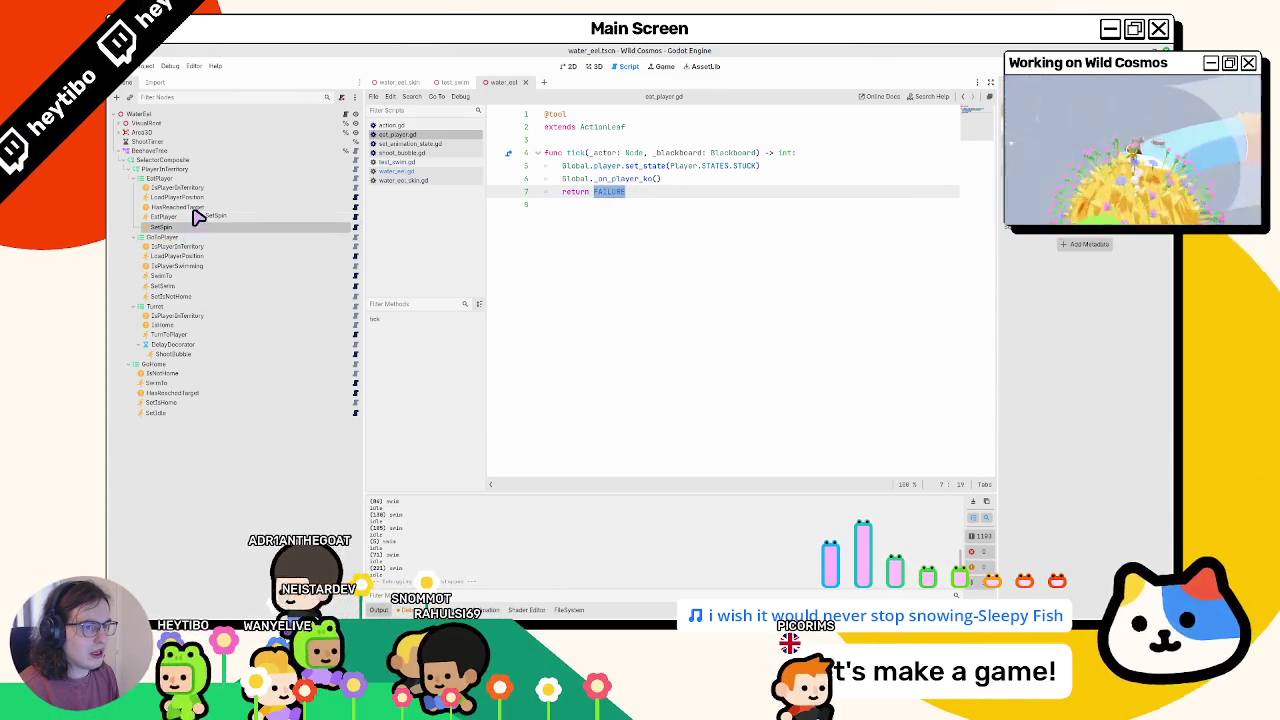
drag(197, 217, 199, 218)
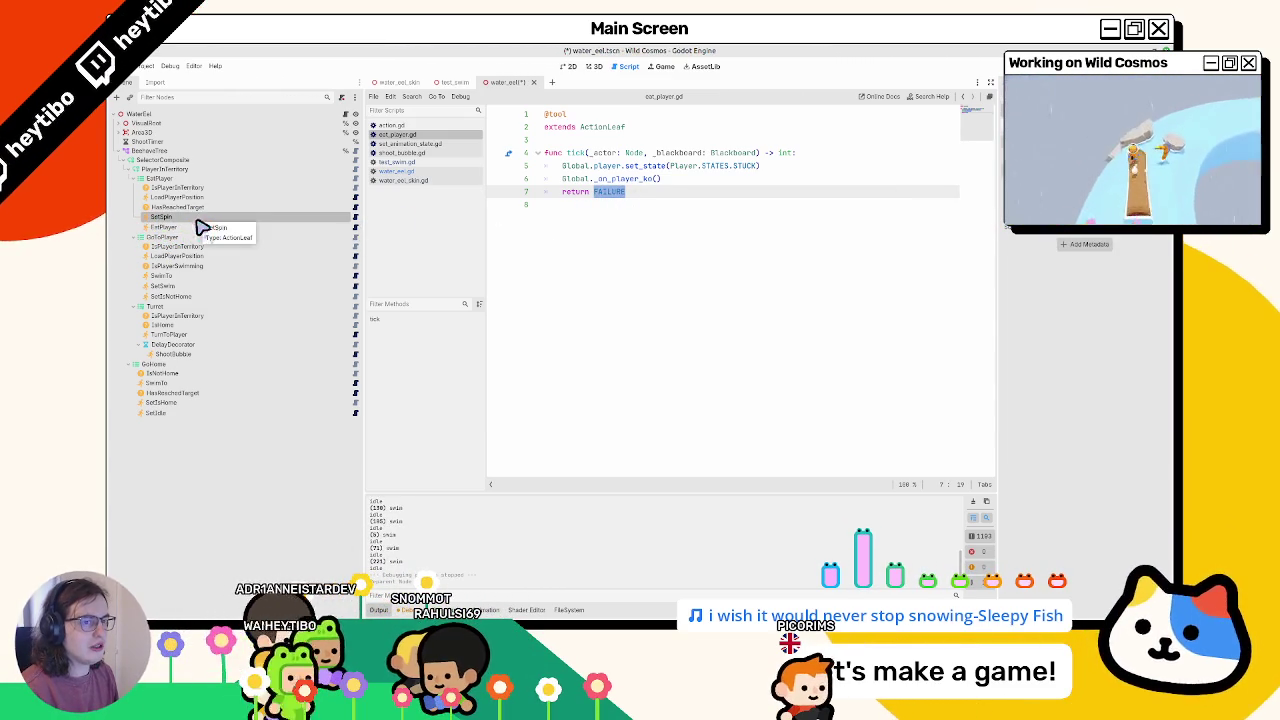
key(F6)
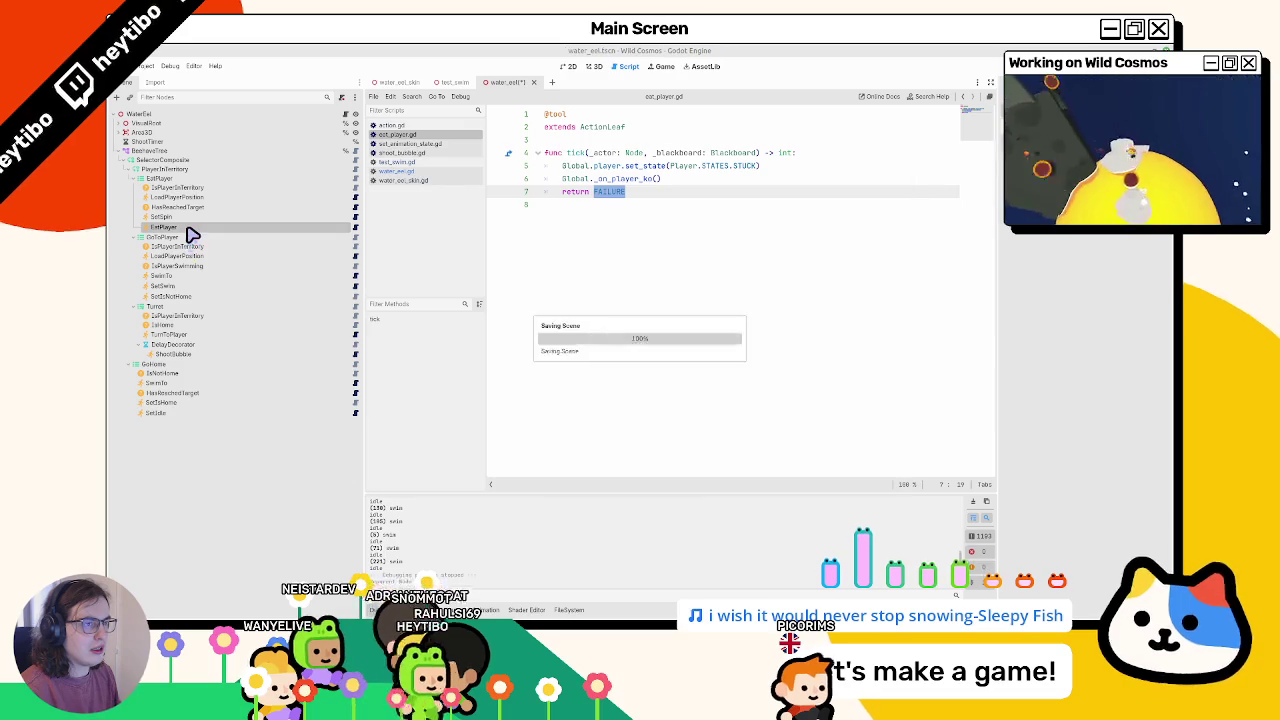
click(440, 86)
key(F6)
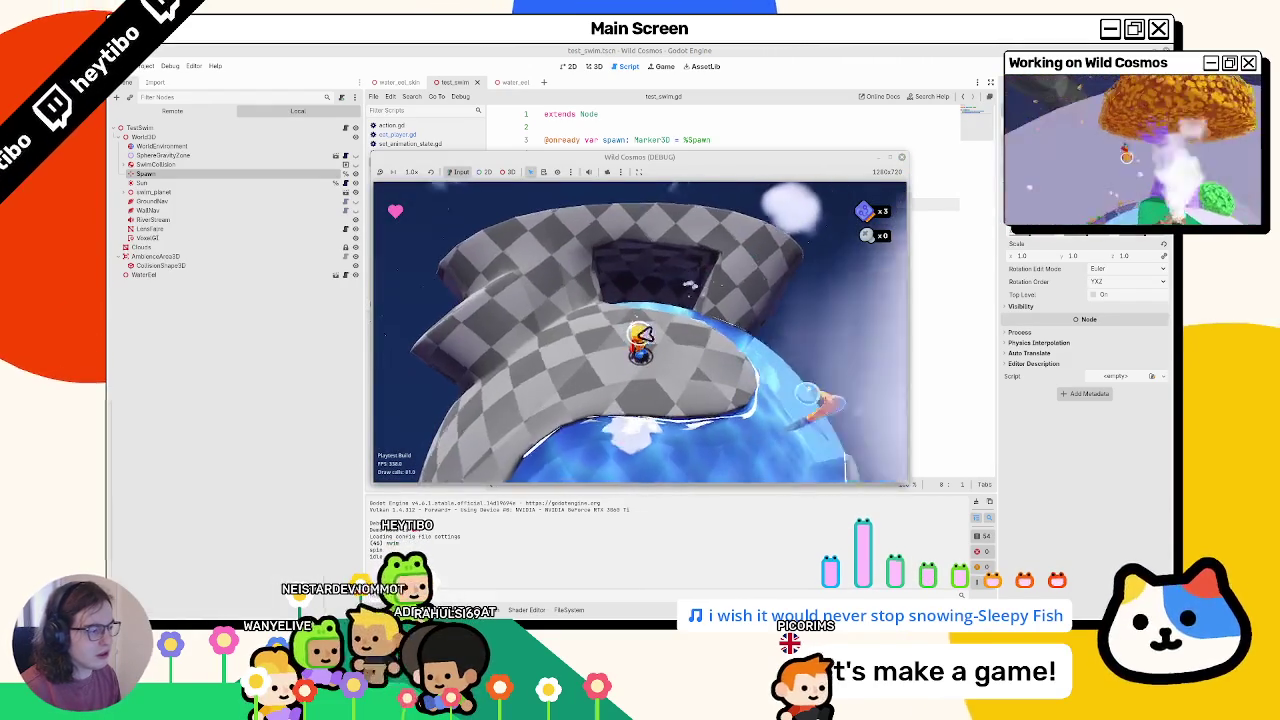
- Stop the running swim test game and return to the water_eel scene
key(F8)
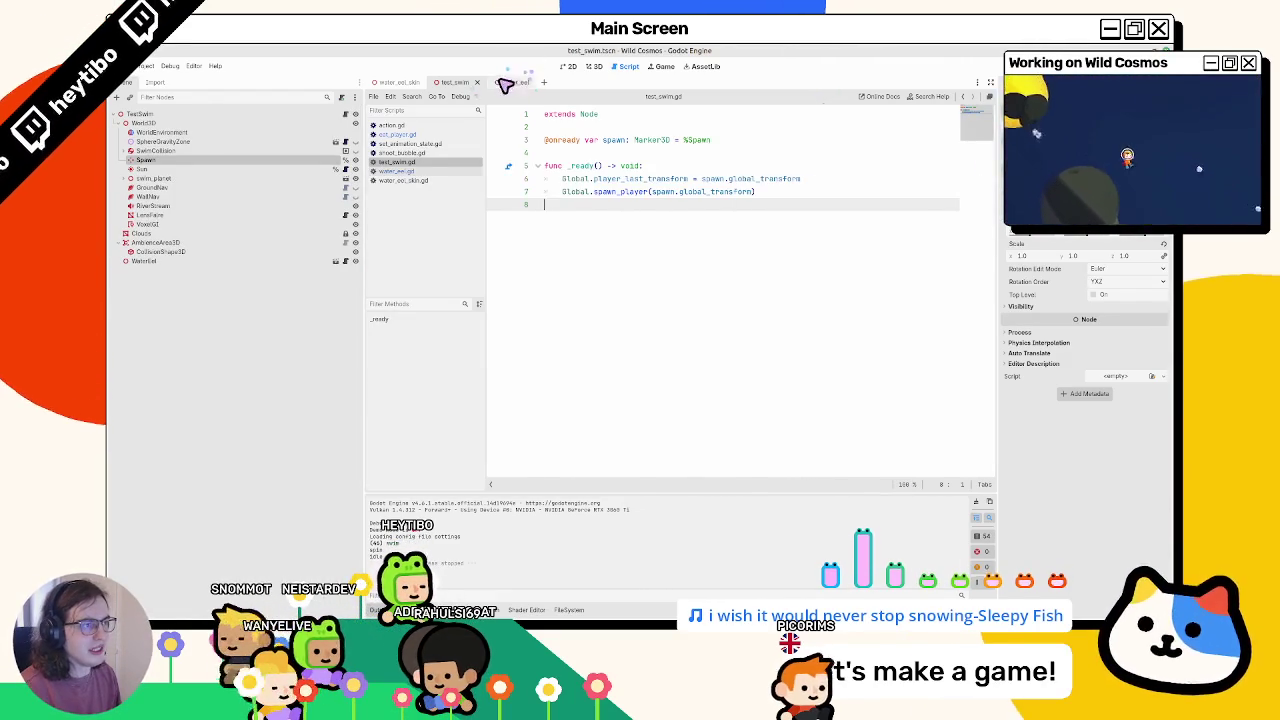
click(508, 83)
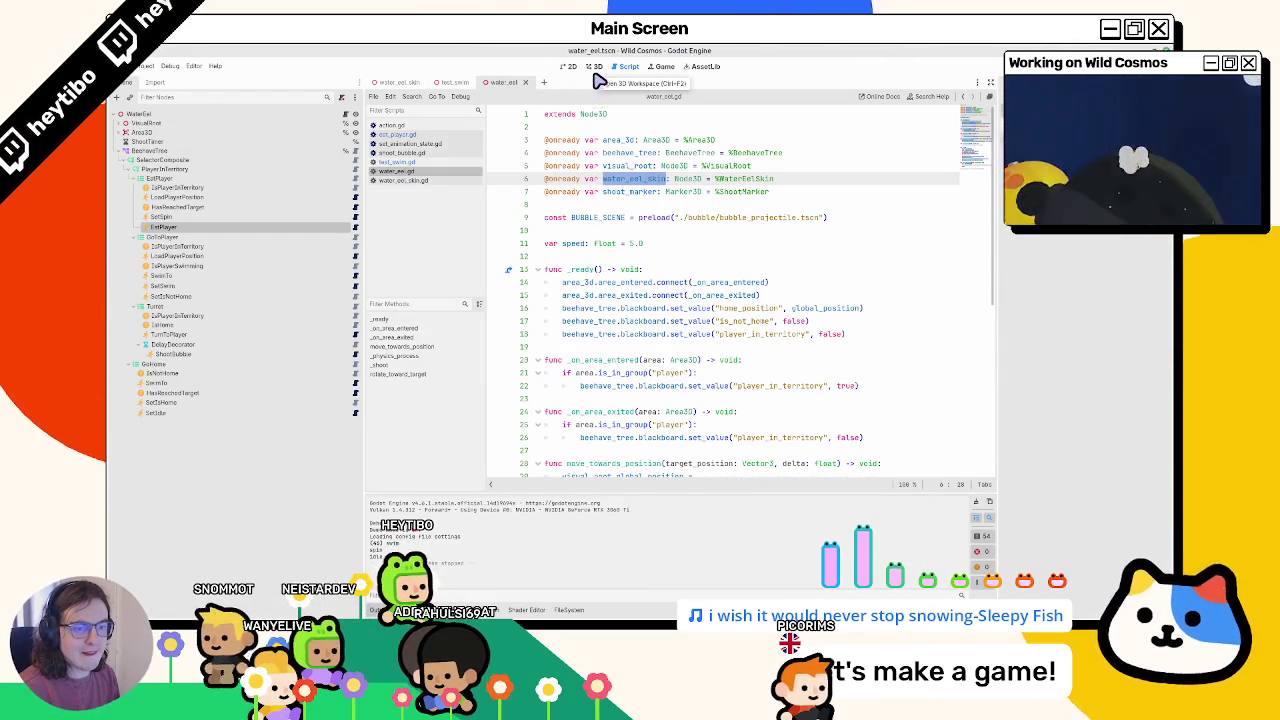
- Inspect HasReachedTarget, SetIdle and SetSpin in the eel tree, then open EatPlayer's eat_player.gd
click(595, 67)
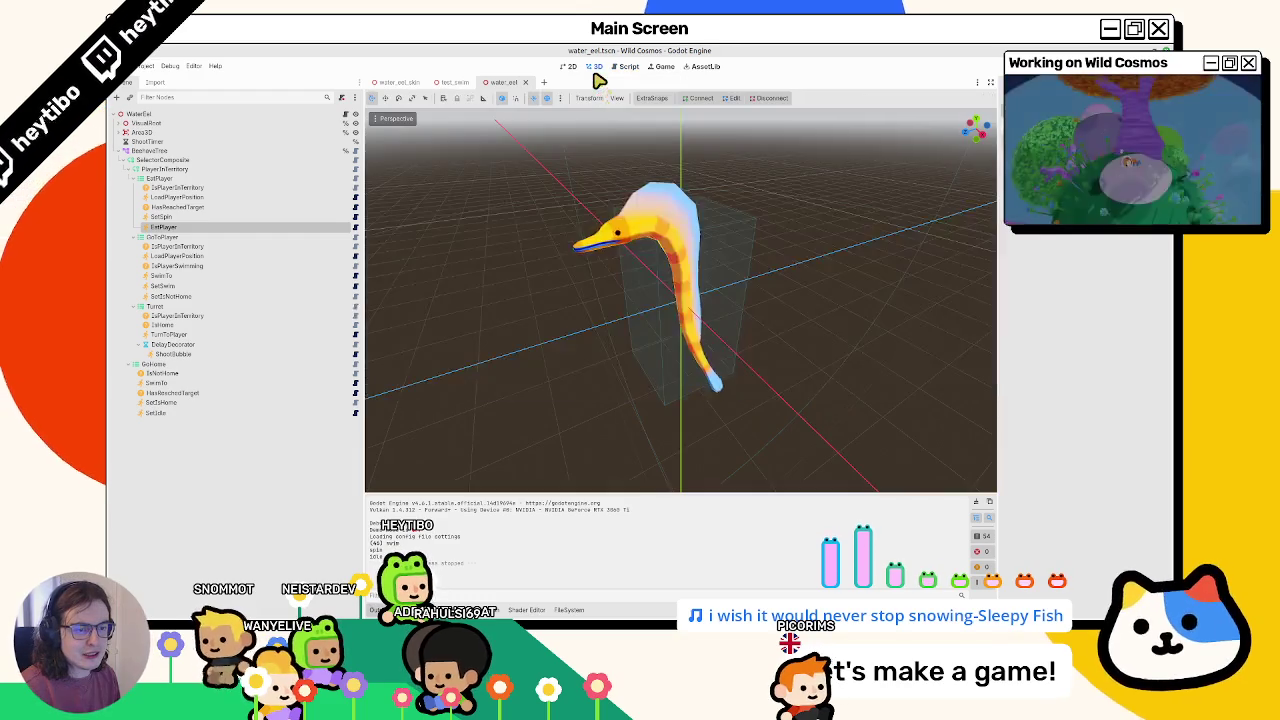
click(183, 393)
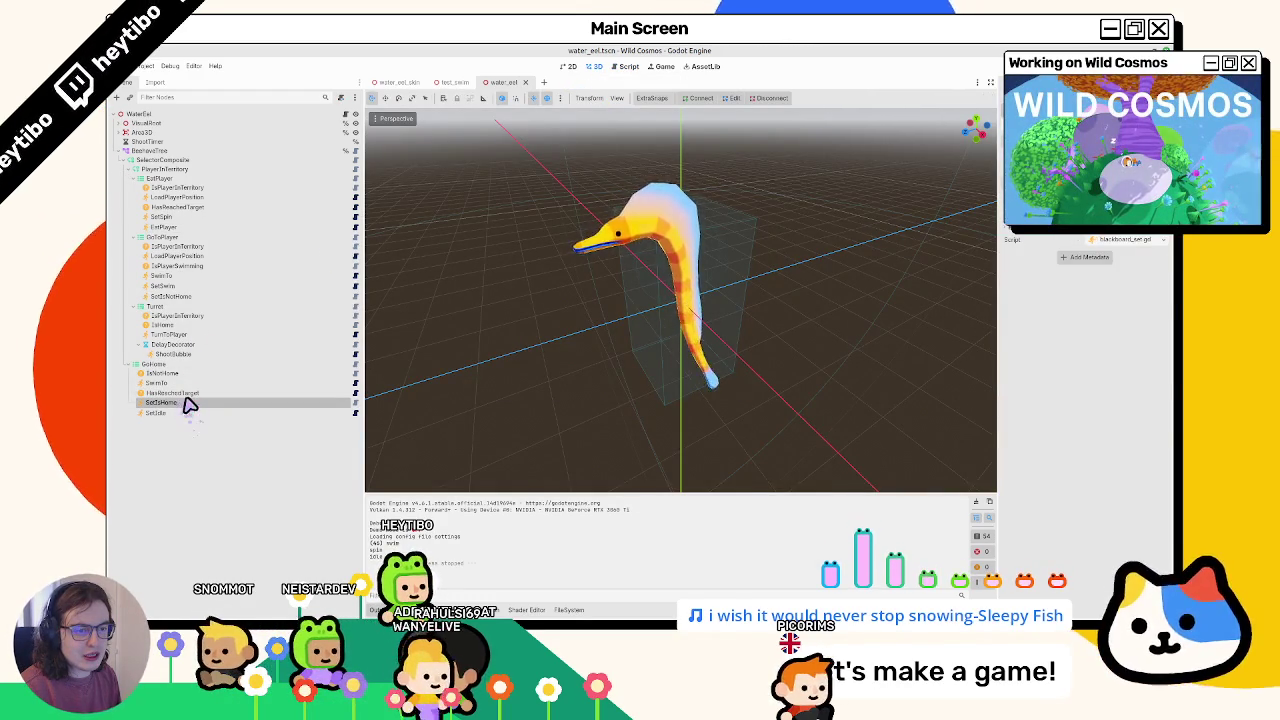
click(177, 414)
click(183, 393)
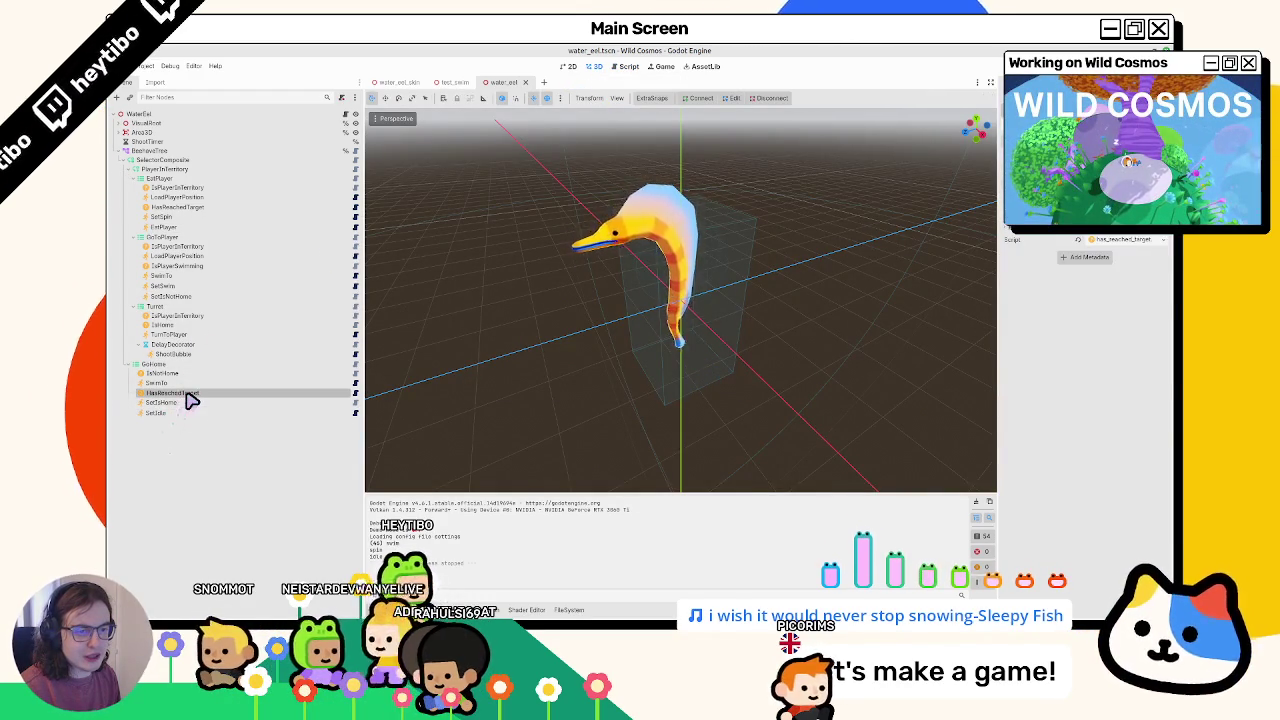
drag(193, 371, 209, 391)
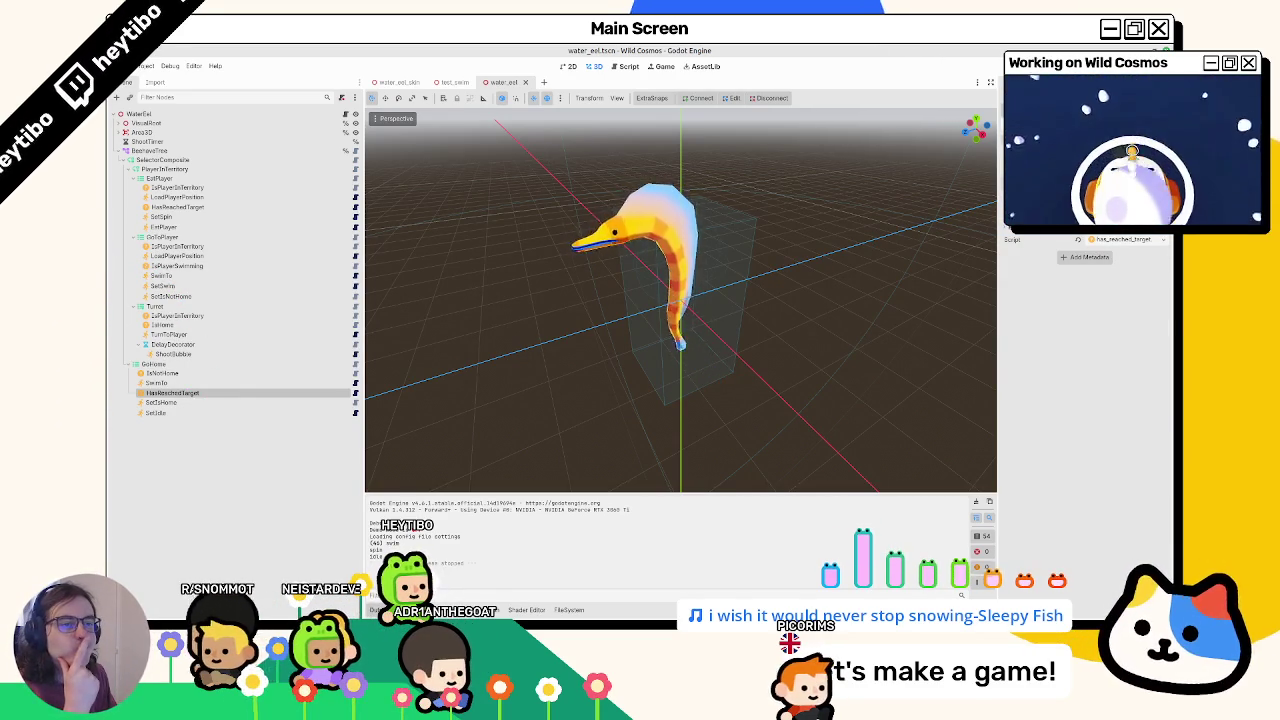
click(185, 219)
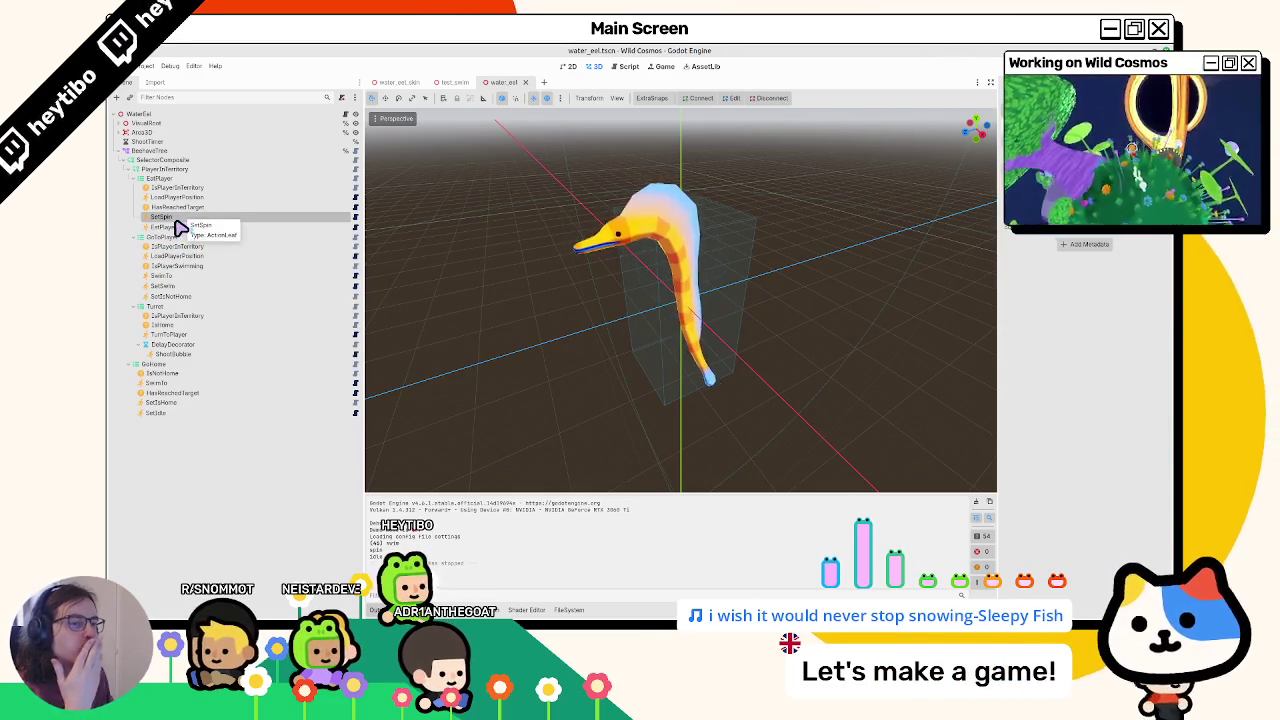
drag(173, 229, 274, 229)
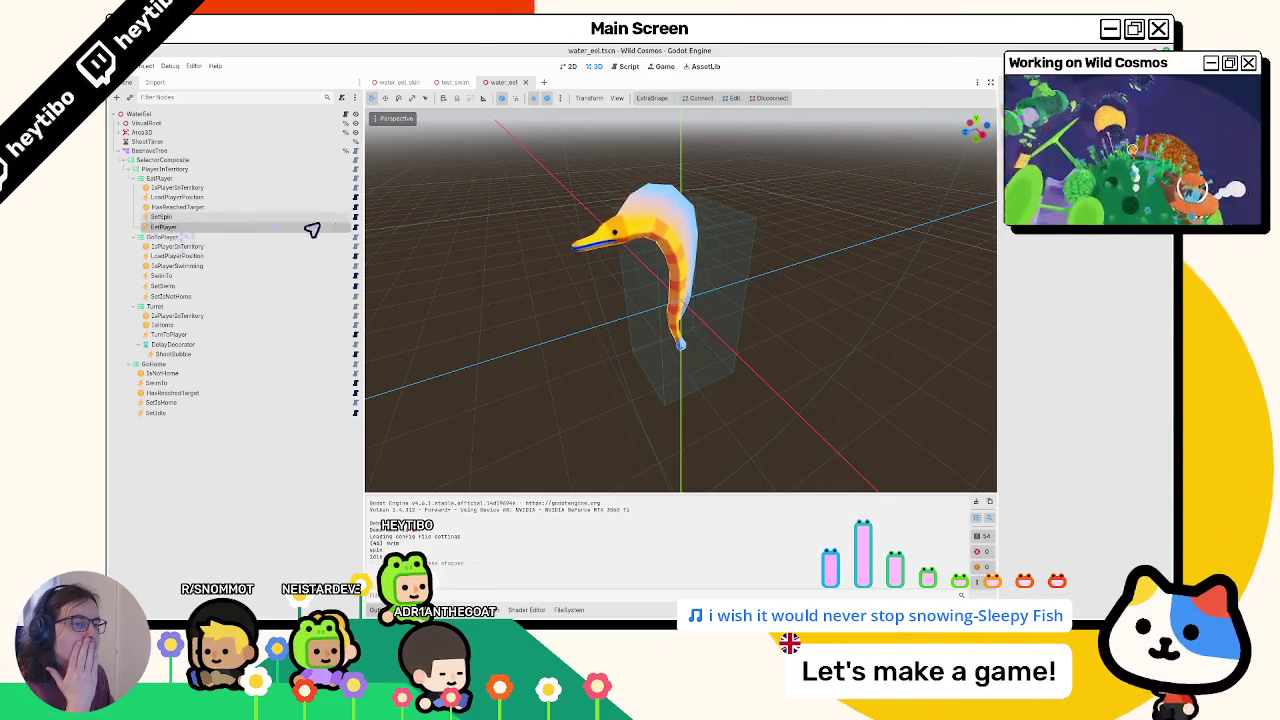
click(355, 228)
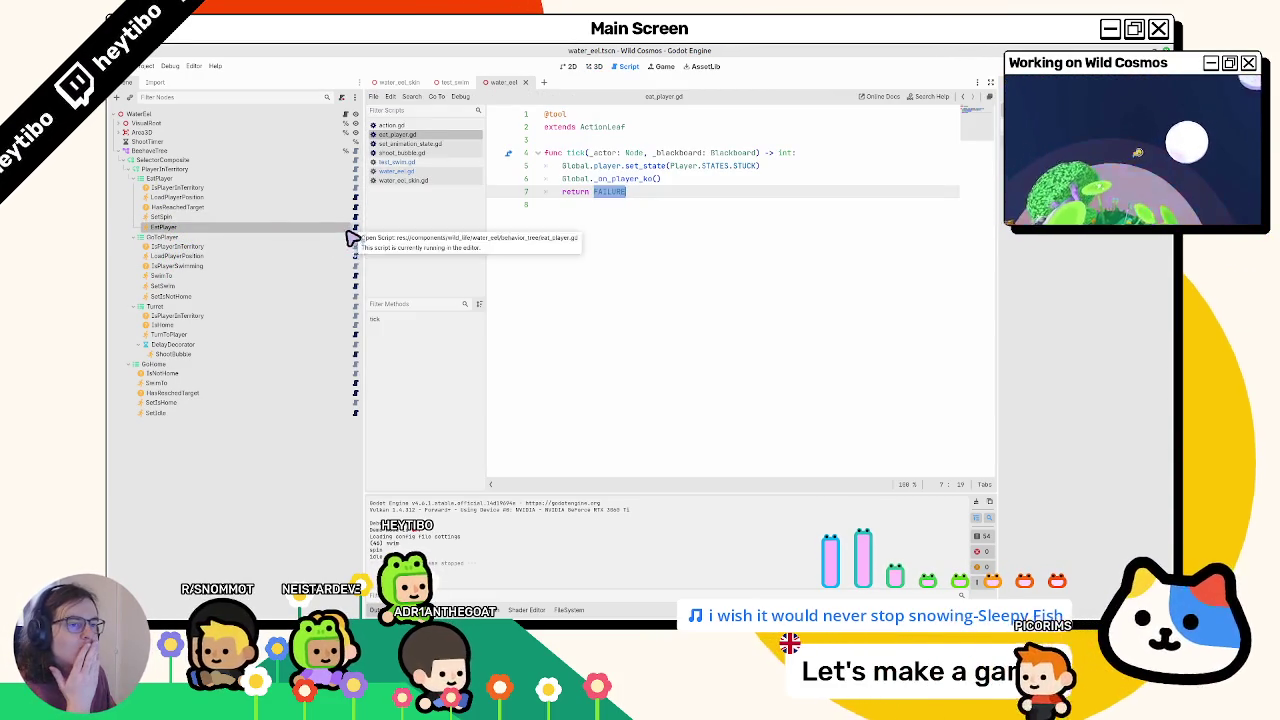
- Add a line after line 6 in eat_player.gd, browse completions, then open the ActionLeaf script action.gd
click(627, 245)
click(690, 180)
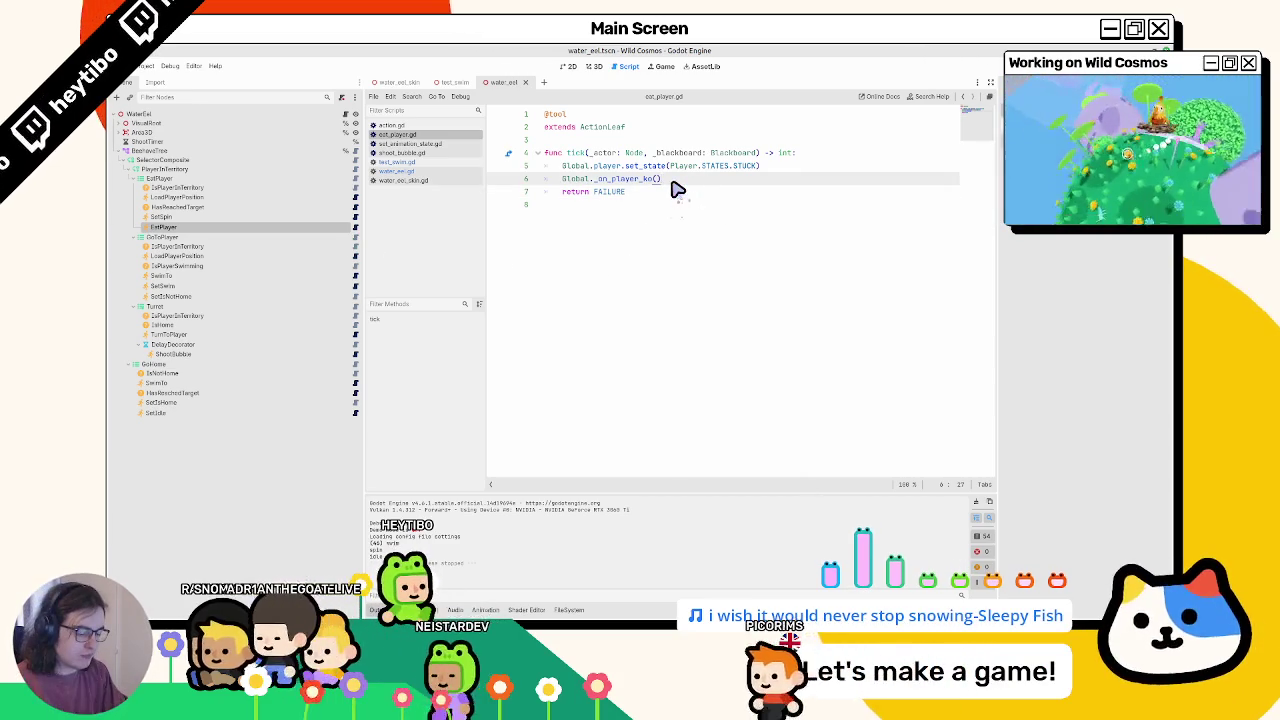
key(Return)
text(be)
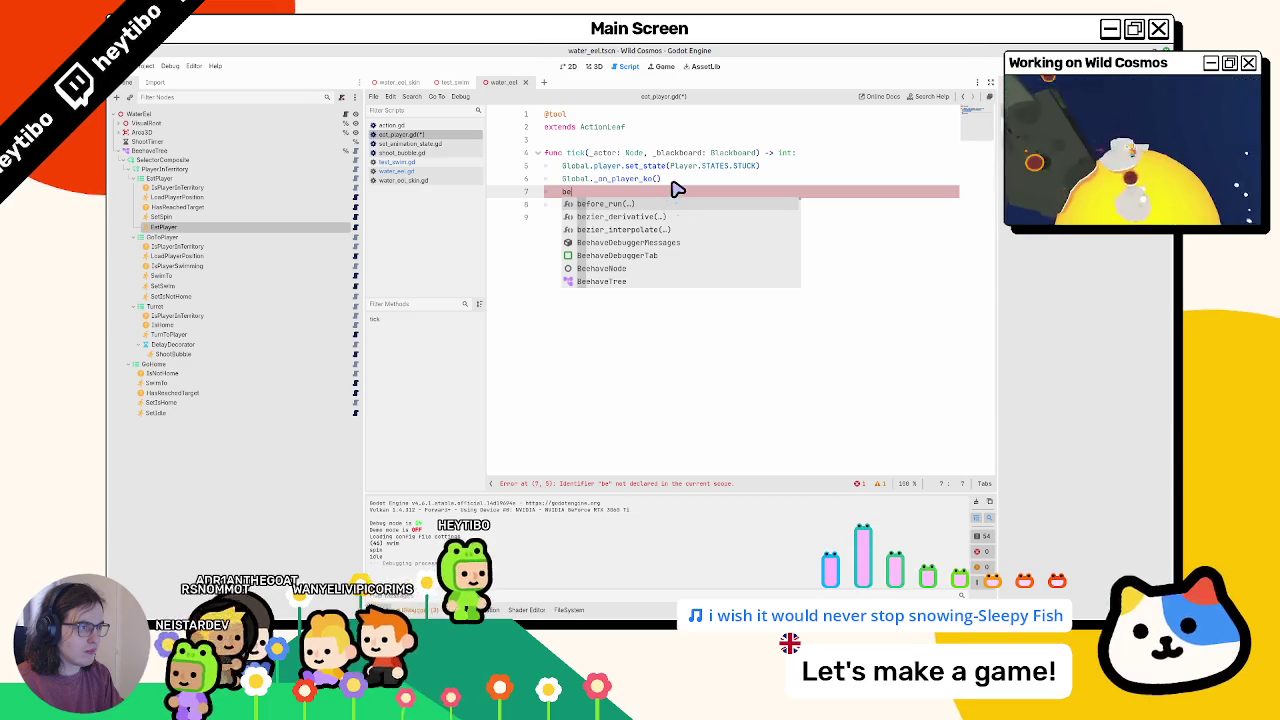
key(BackSpace)
key(BackSpace)
text(tree)
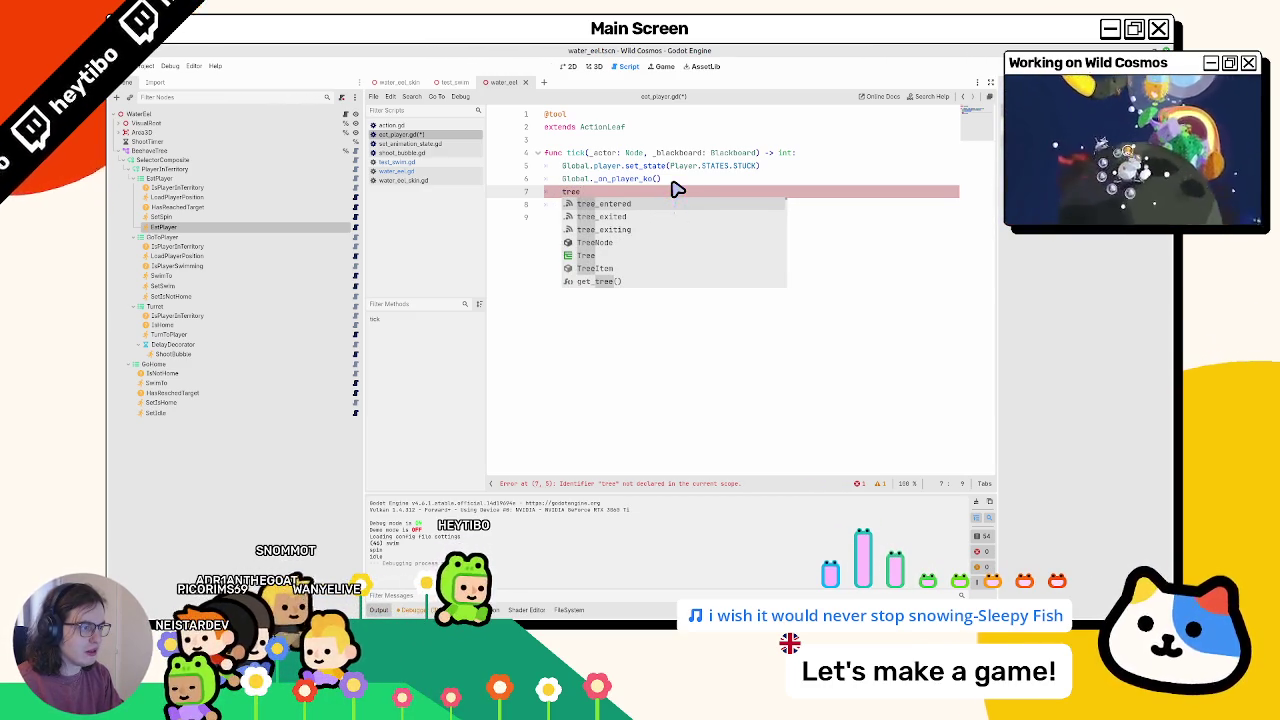
key(Down)
key(Down)
key(Down)
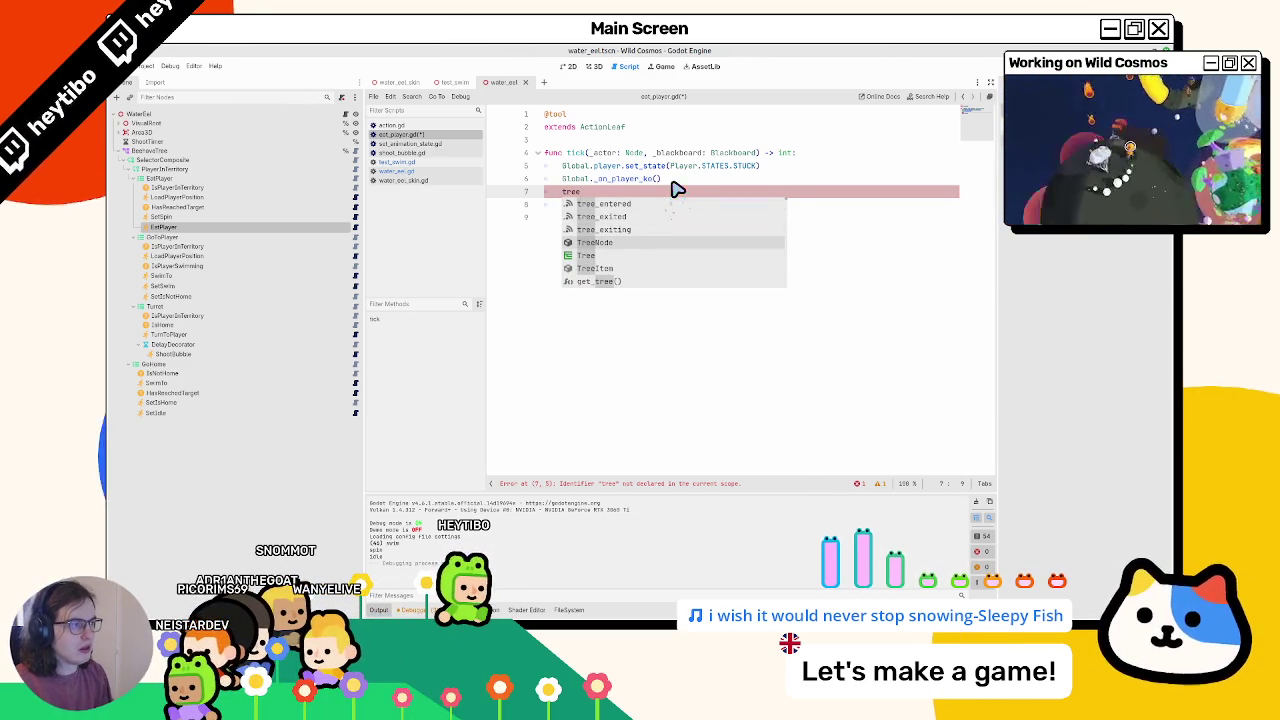
ctrl+click(605, 127)
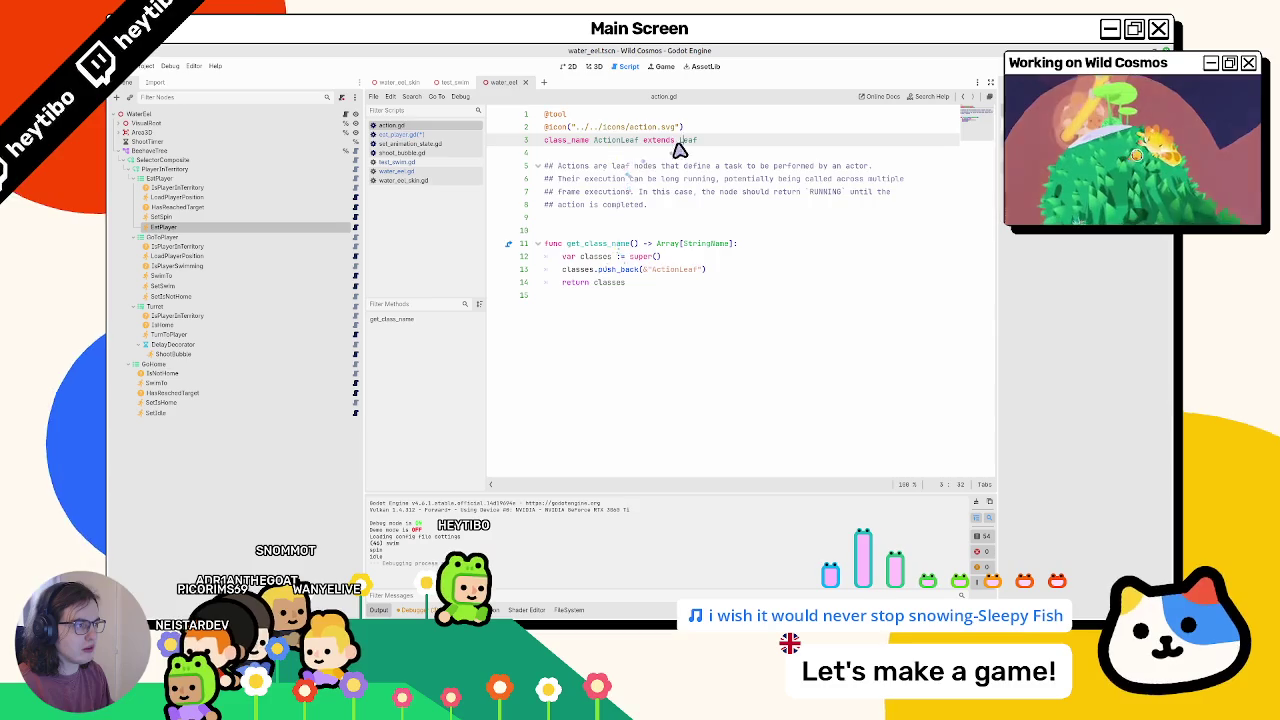
- Open leaf.gd and read through the Leaf base class
ctrl+click(682, 141)
scroll(668, 275, down, 7)
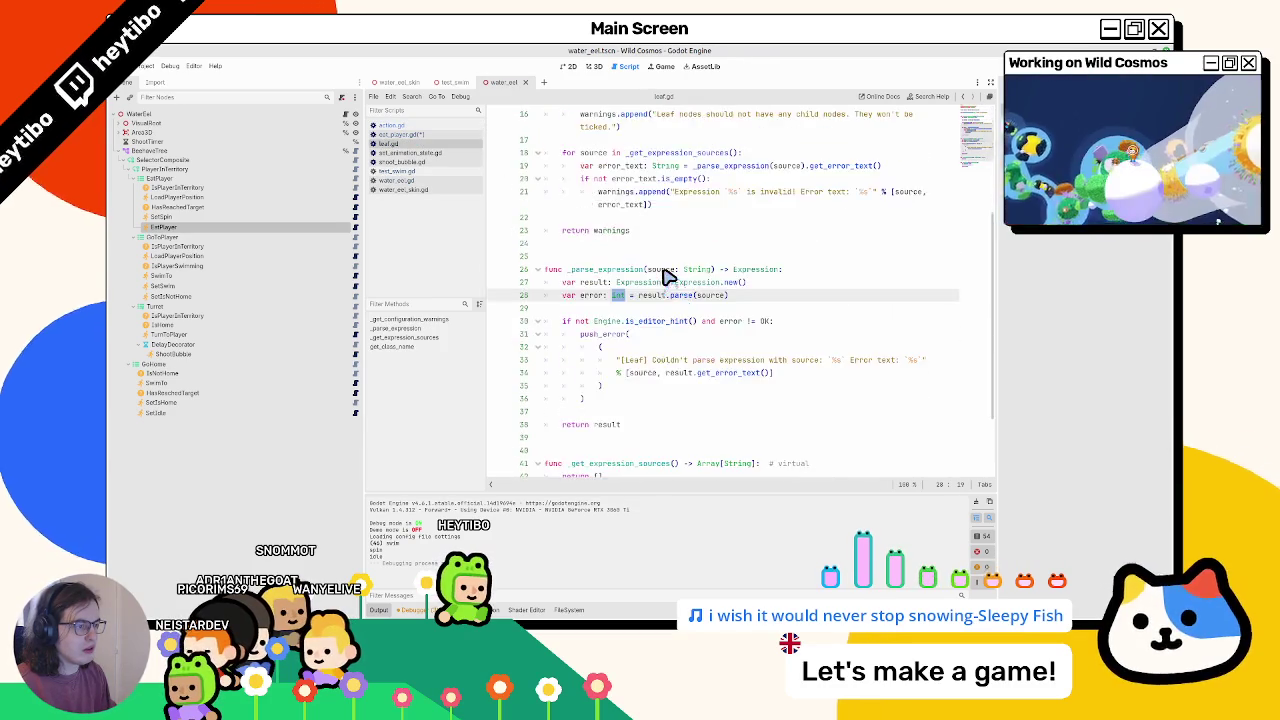
scroll(668, 280, up, 7)
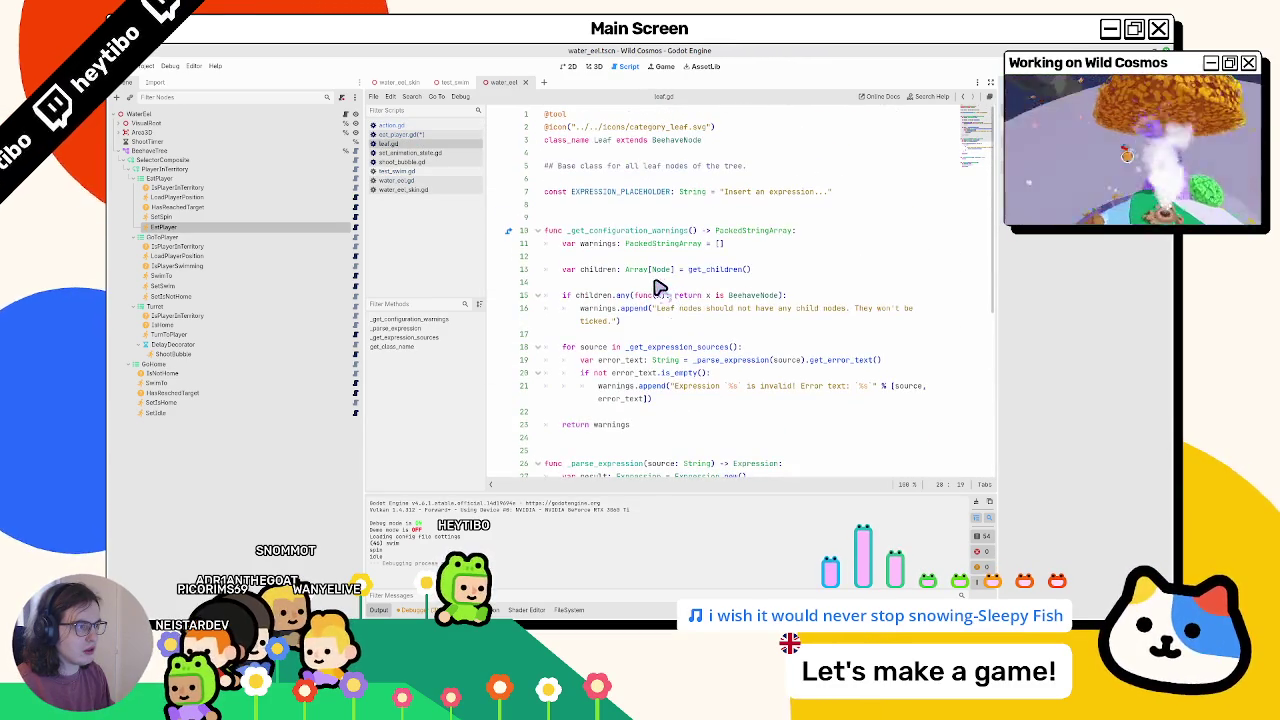
- Read beehave_node.gd's SUCCESS, FAILURE and RUNNING rules, then return to eat_player.gd
ctrl+click(674, 142)
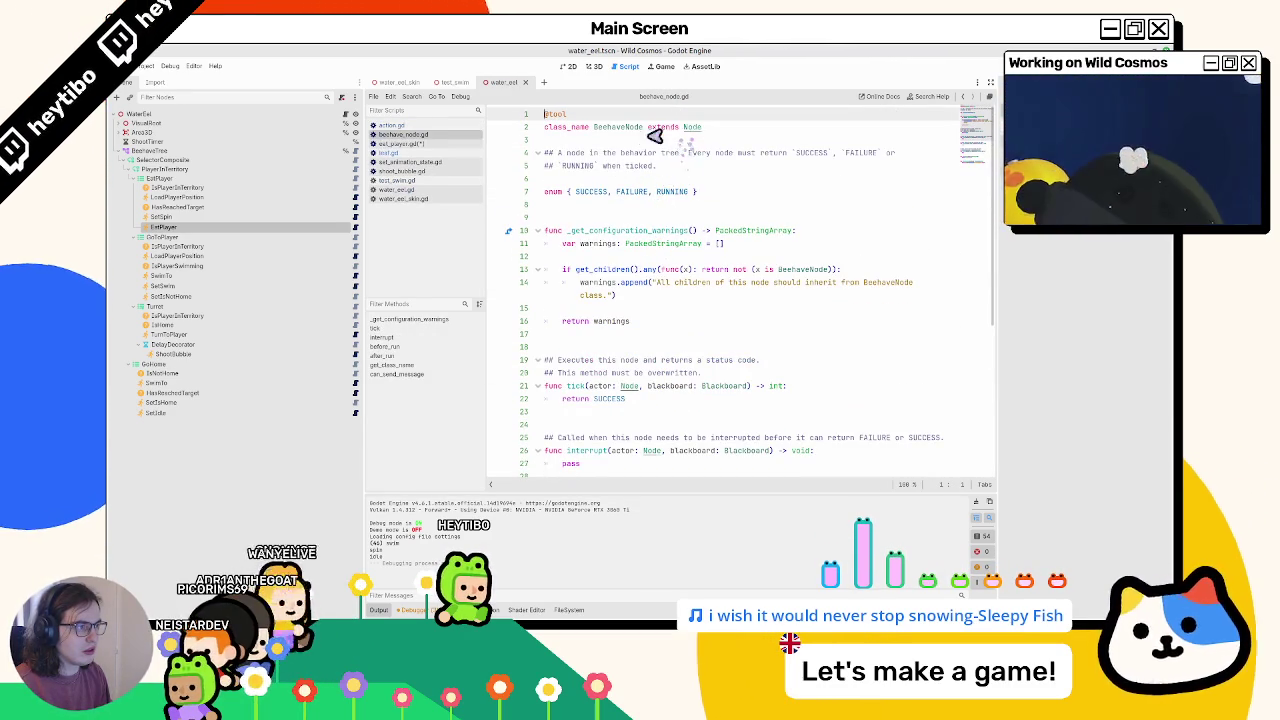
scroll(626, 194, down, 6)
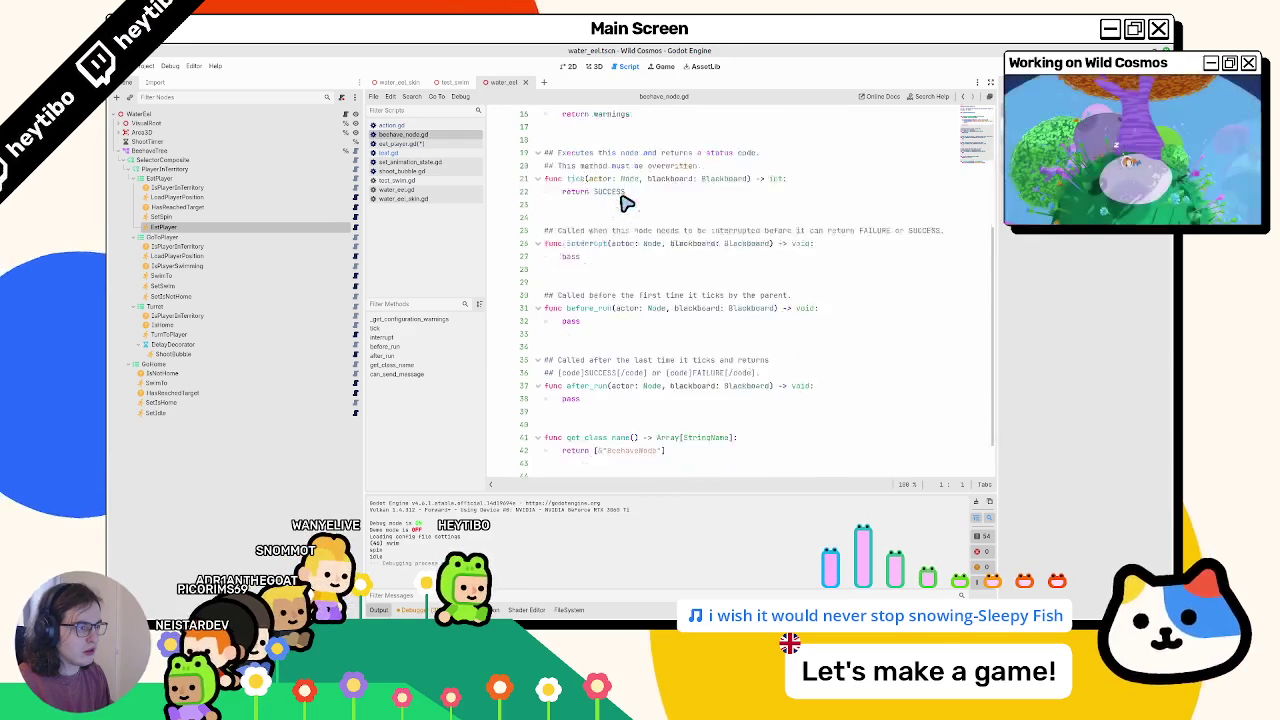
scroll(624, 210, up, 5)
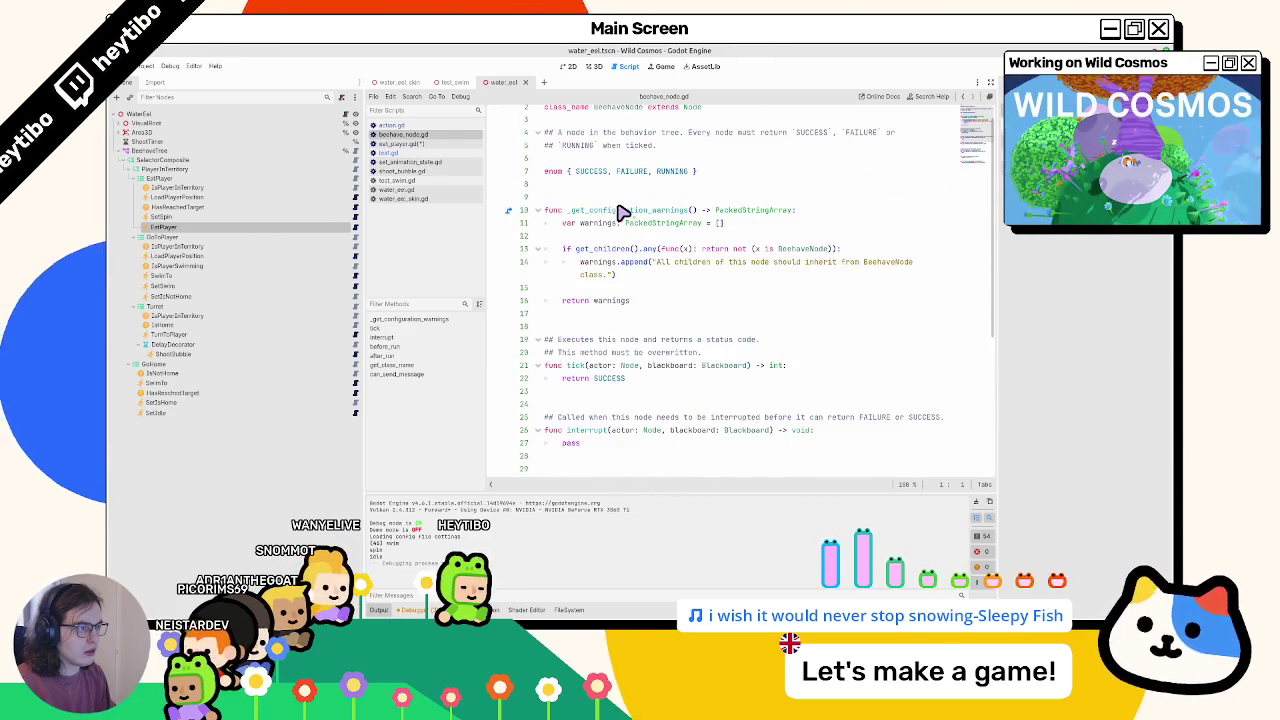
scroll(530, 232, down, 4)
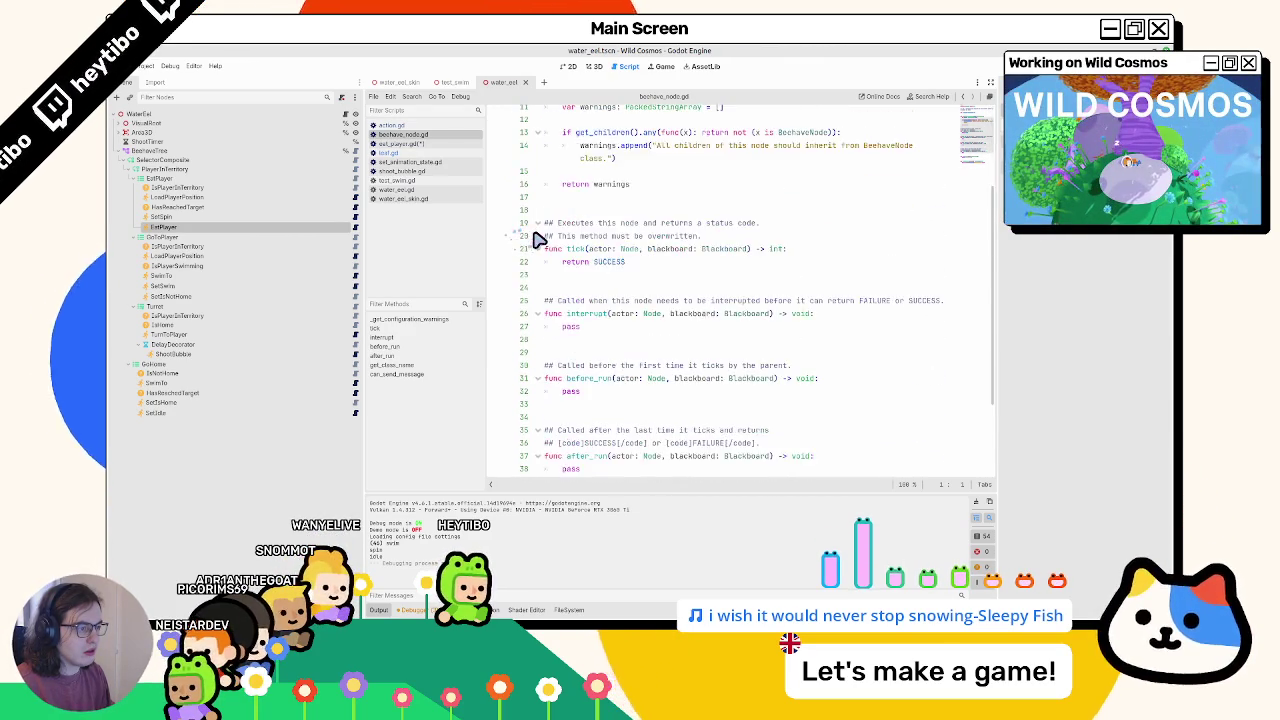
scroll(537, 241, down, 1)
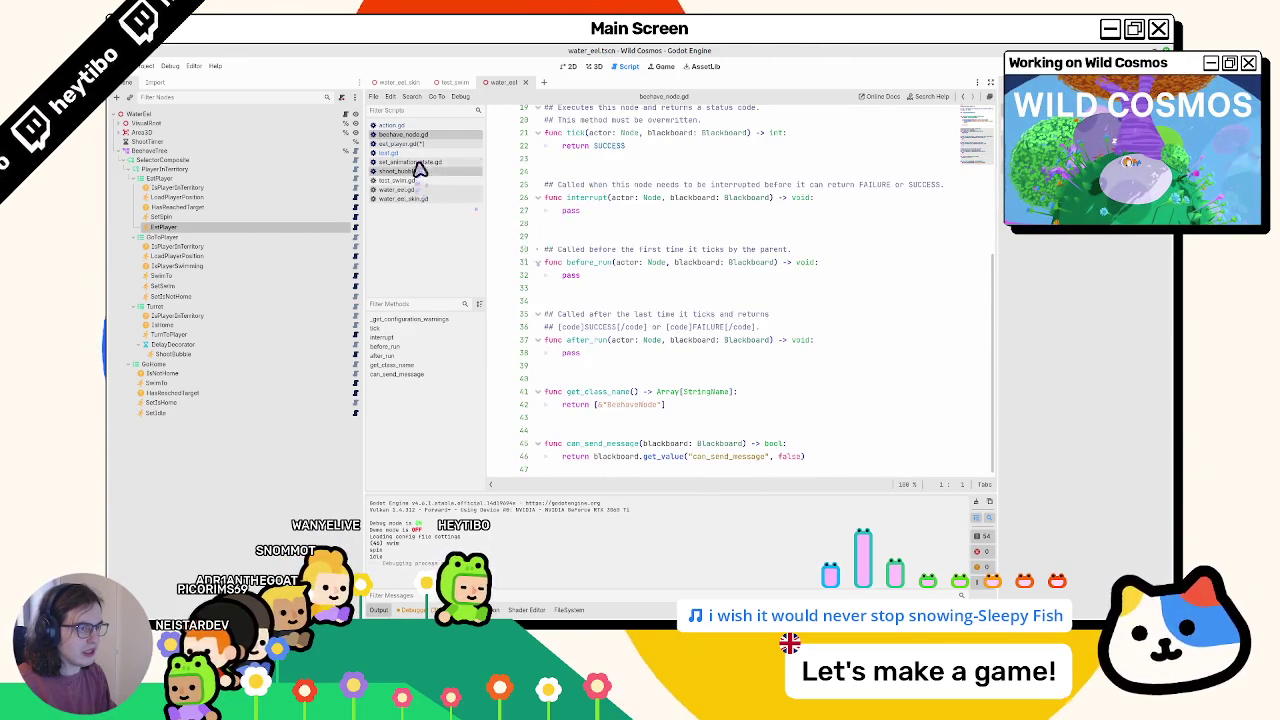
click(425, 146)
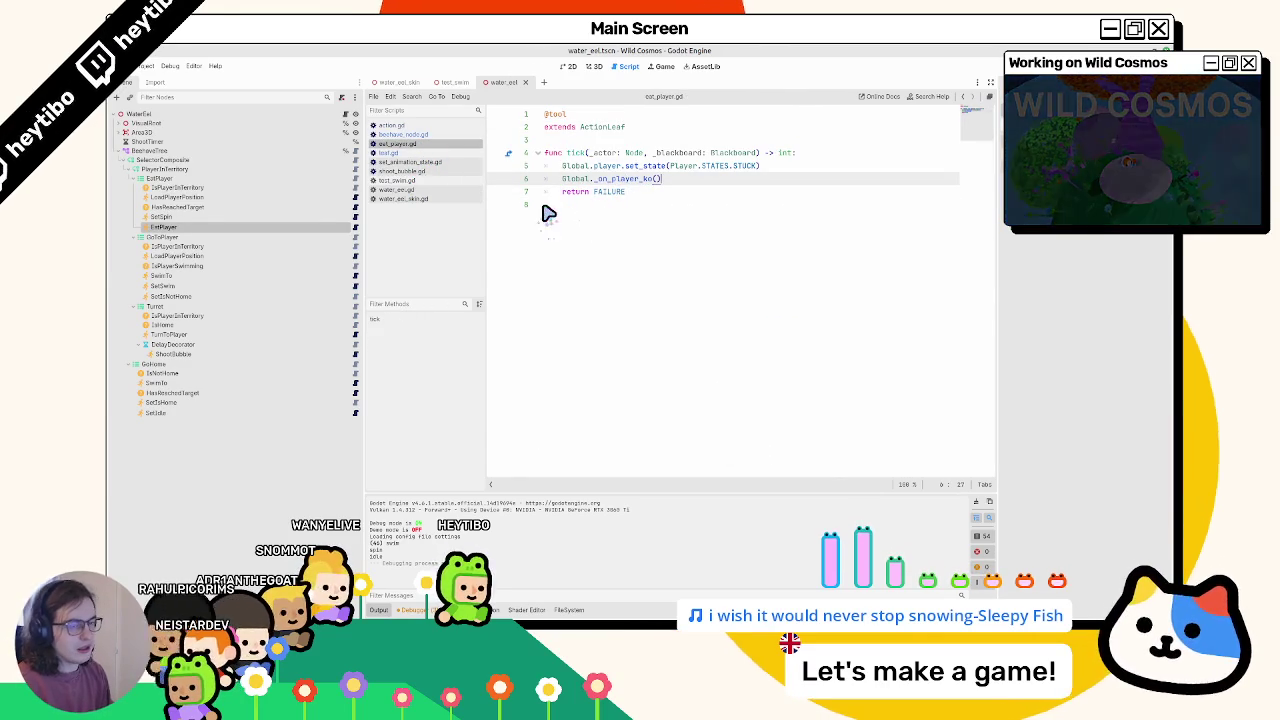
- Move SetSpin below EatPlayer and change line 7's return value from FAILURE to SUCCESS
click(256, 218)
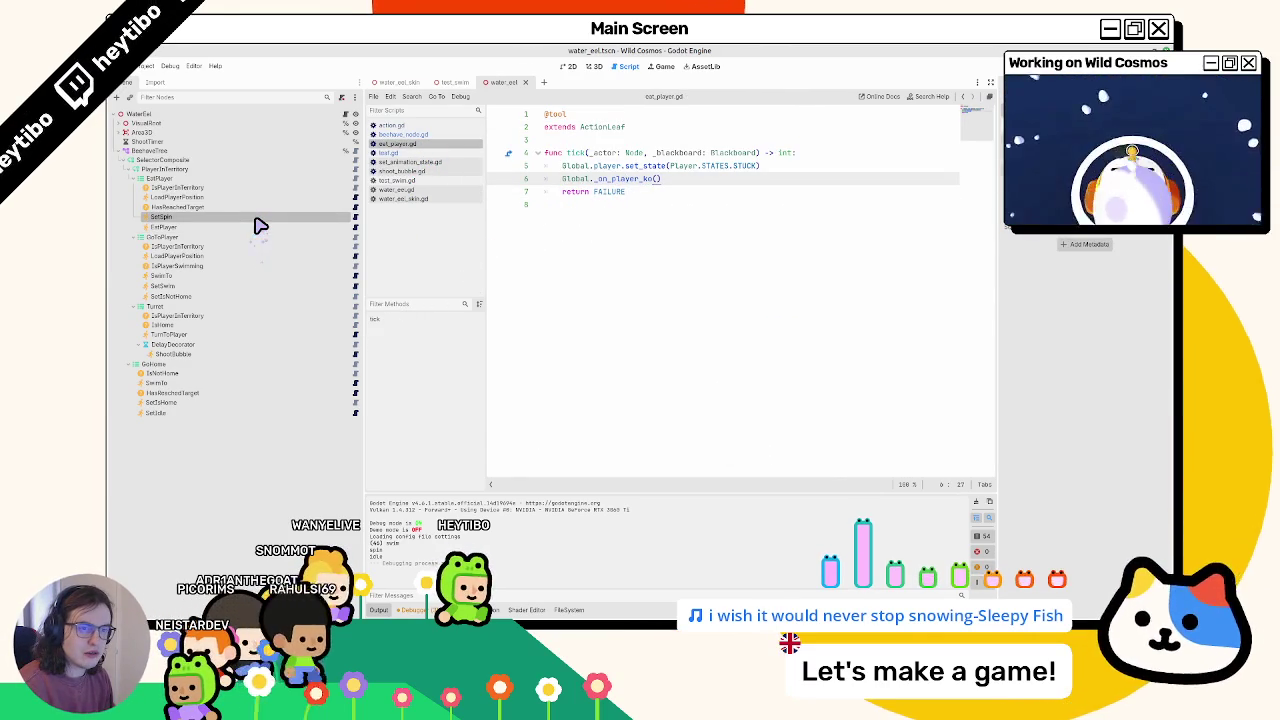
double_click(616, 191)
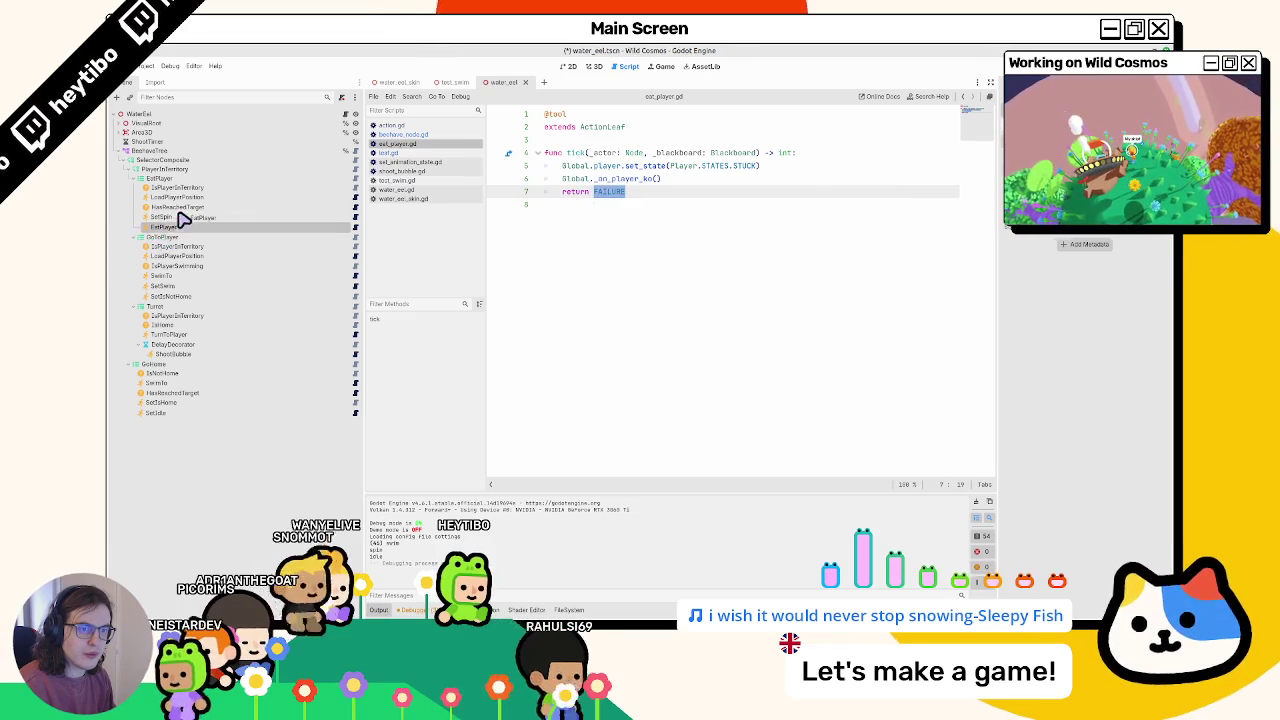
drag(183, 220, 171, 228)
text(U)
key(Return)
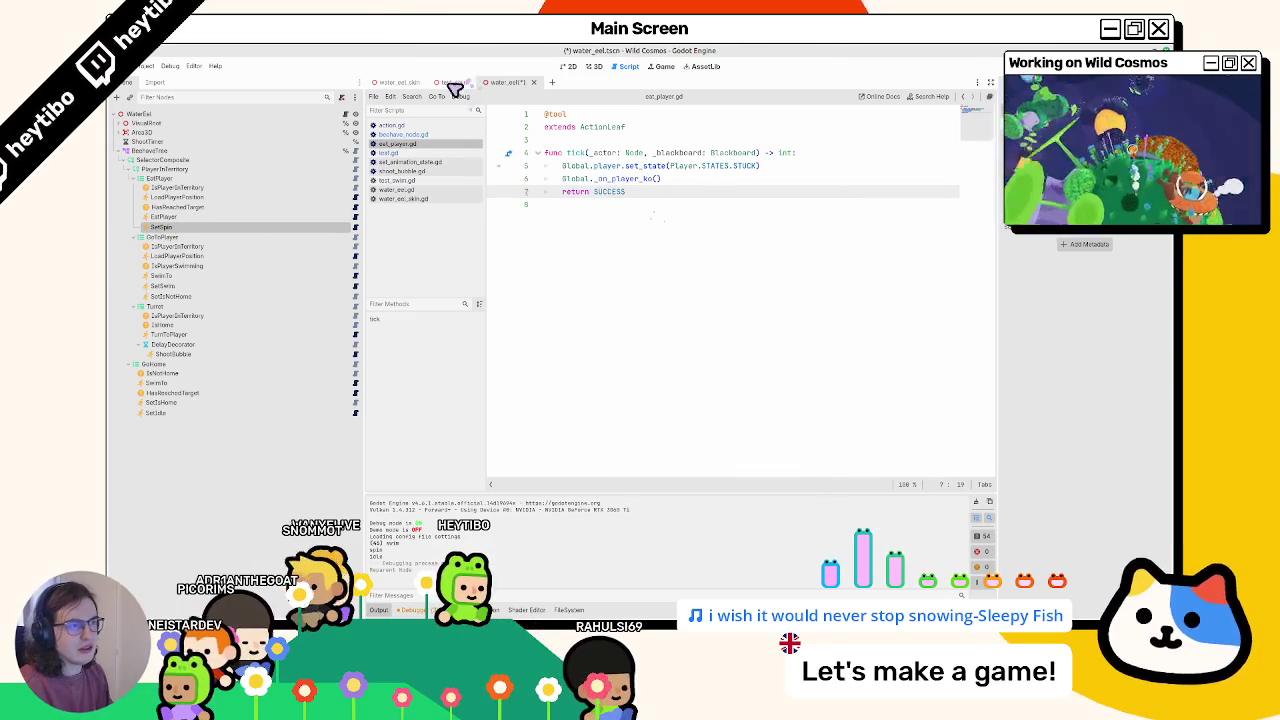
- Run the test_swim scene with F6 to test the eel
click(455, 88)
click(423, 146)
key(F6)
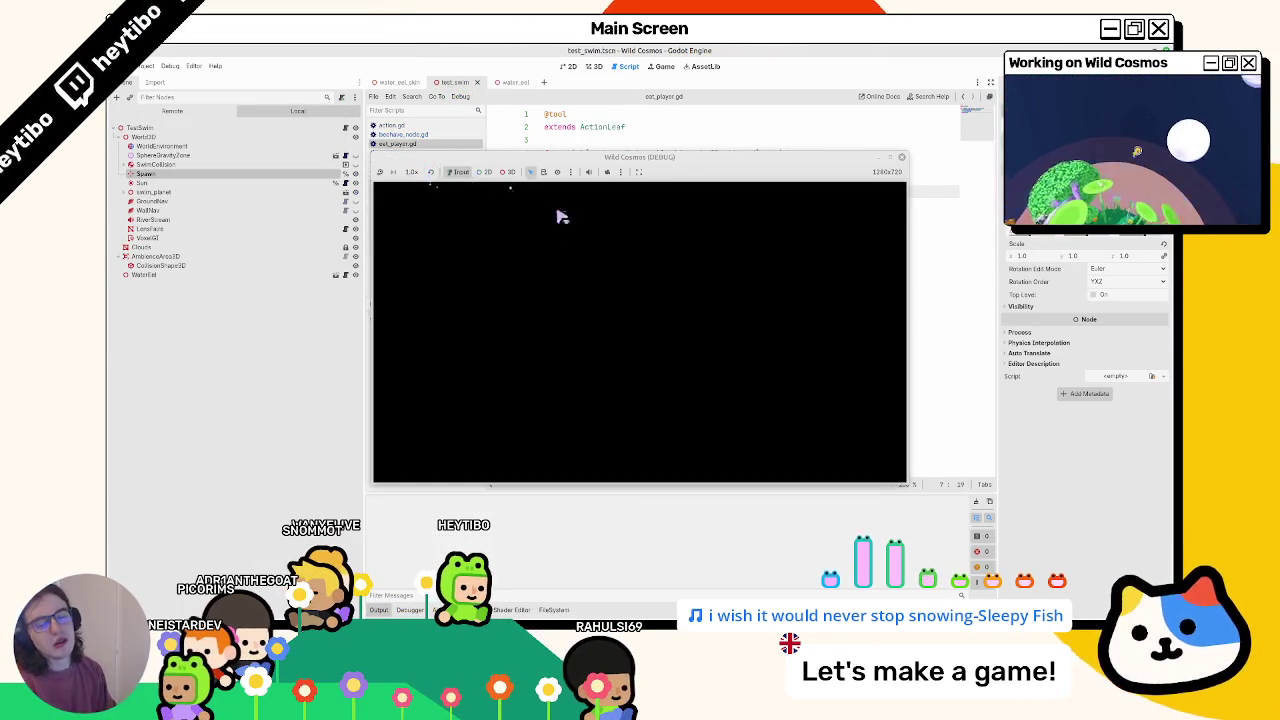
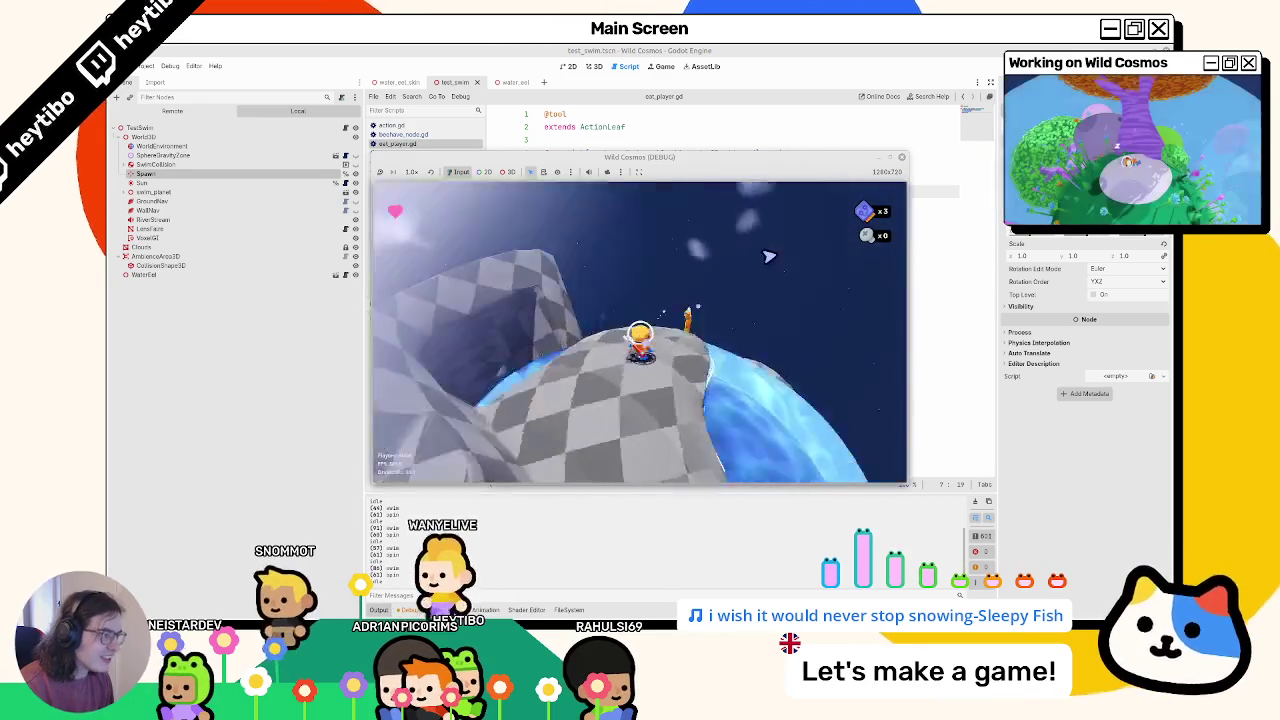
- Stop the game and, in the water eel scene, select SetSkin's animation-state assignment line, then view EatPlayer's script
key(F8)
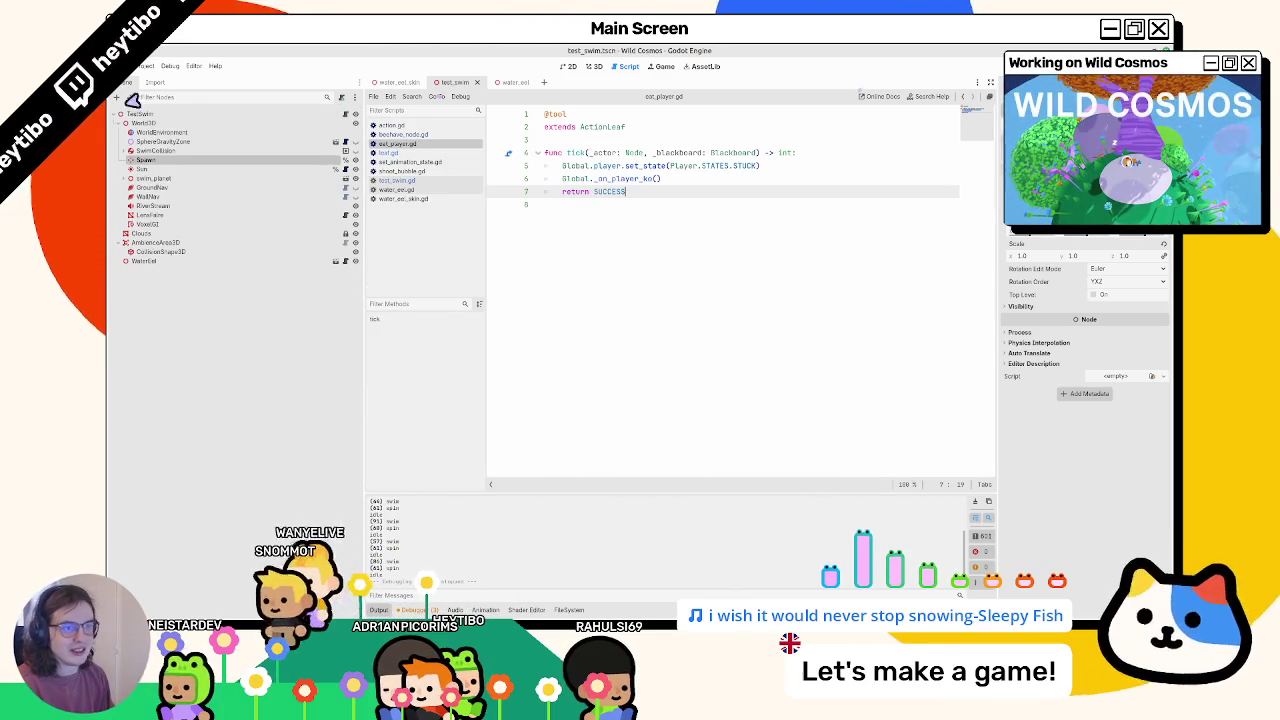
click(512, 82)
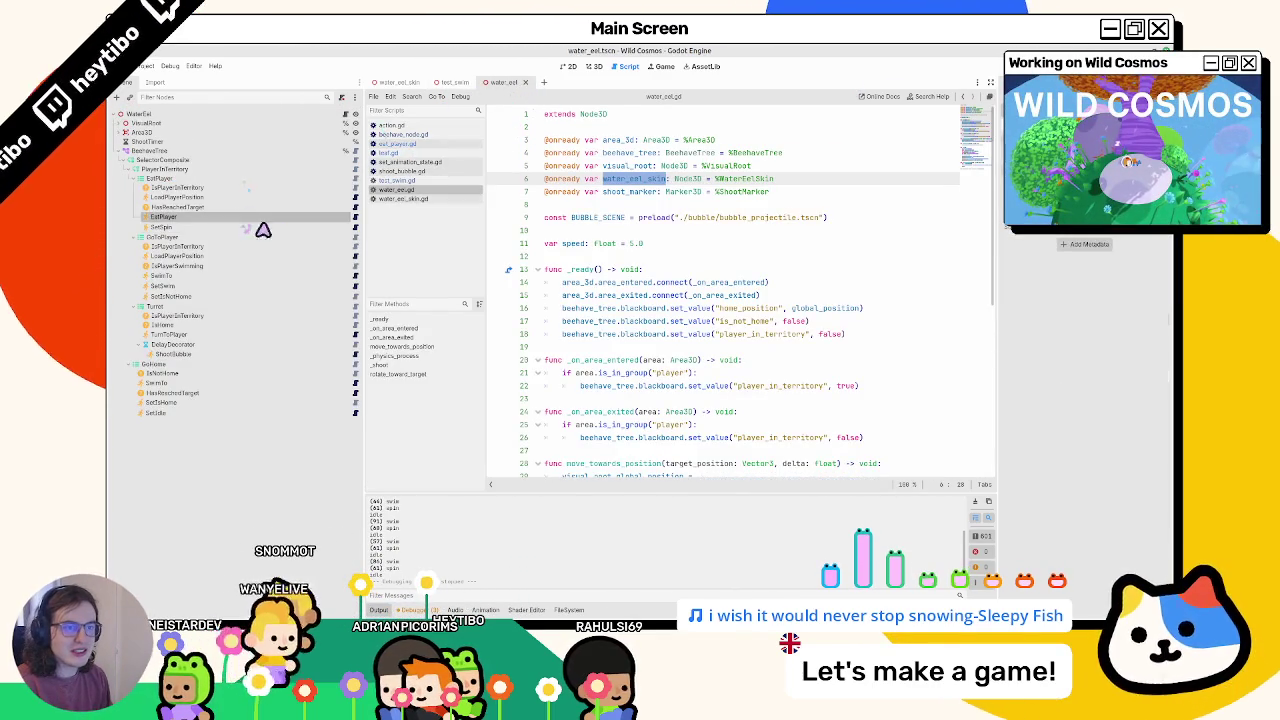
click(356, 228)
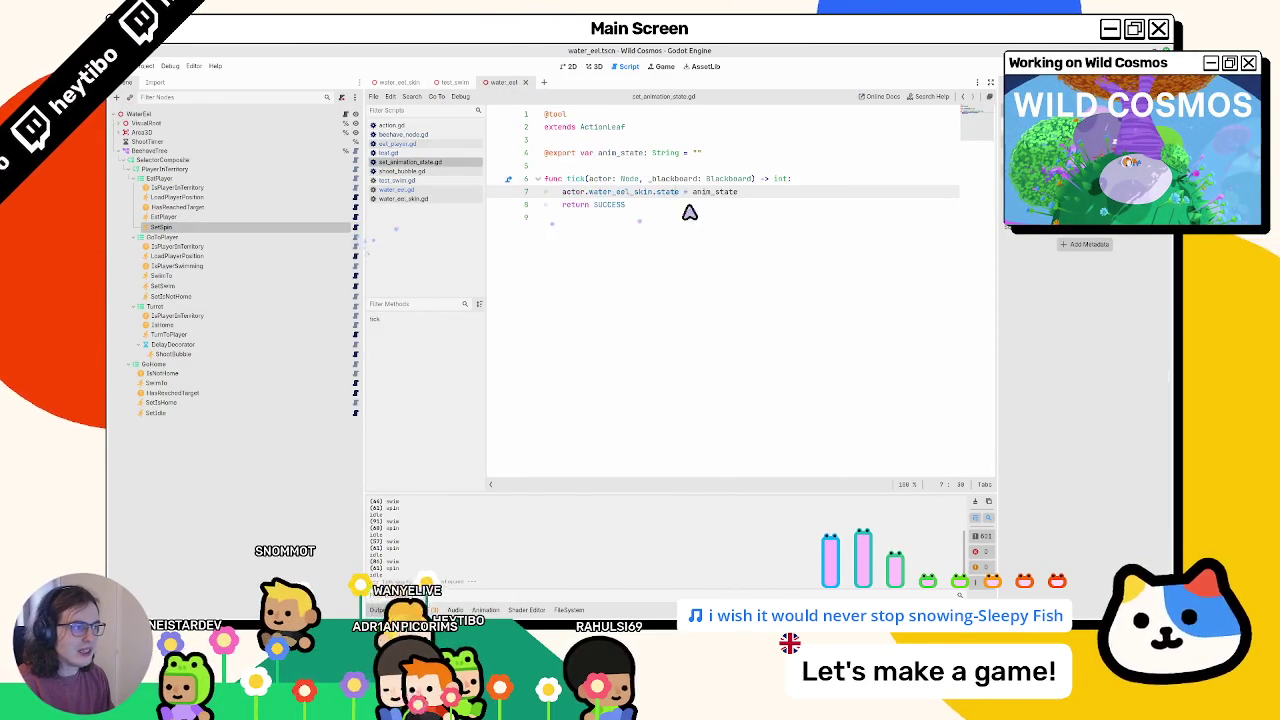
drag(563, 191, 774, 194)
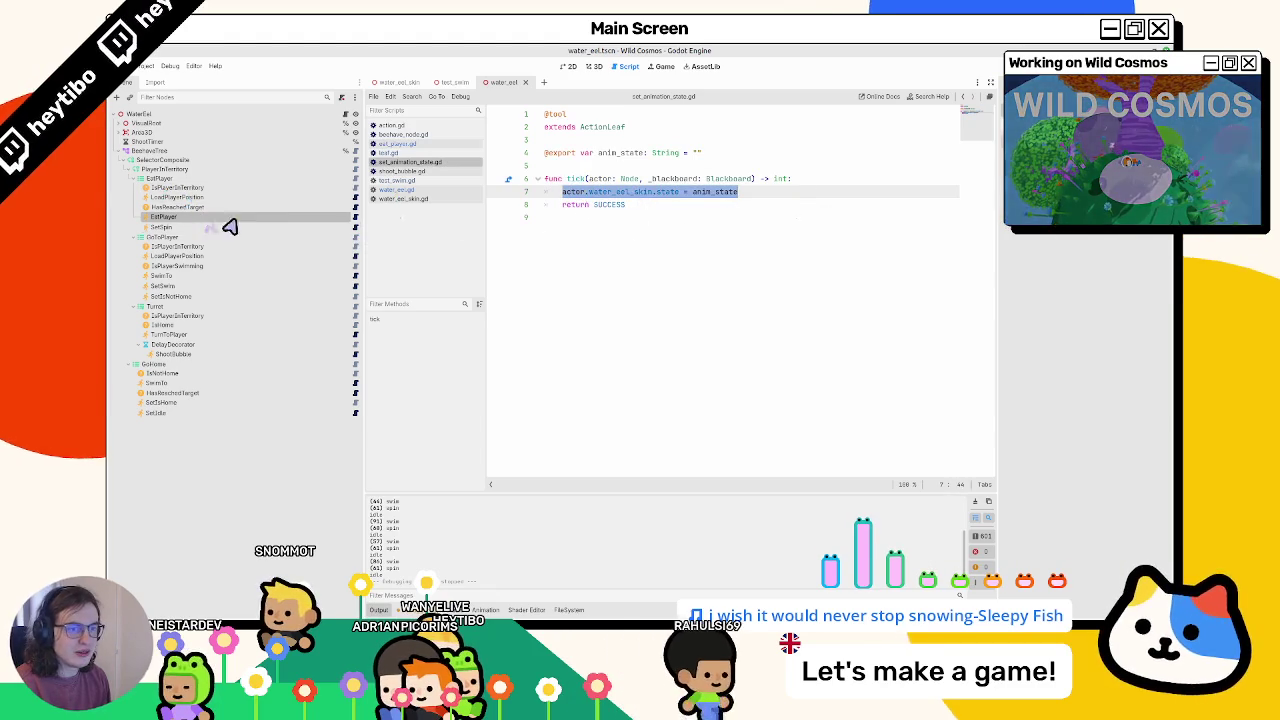
click(355, 218)
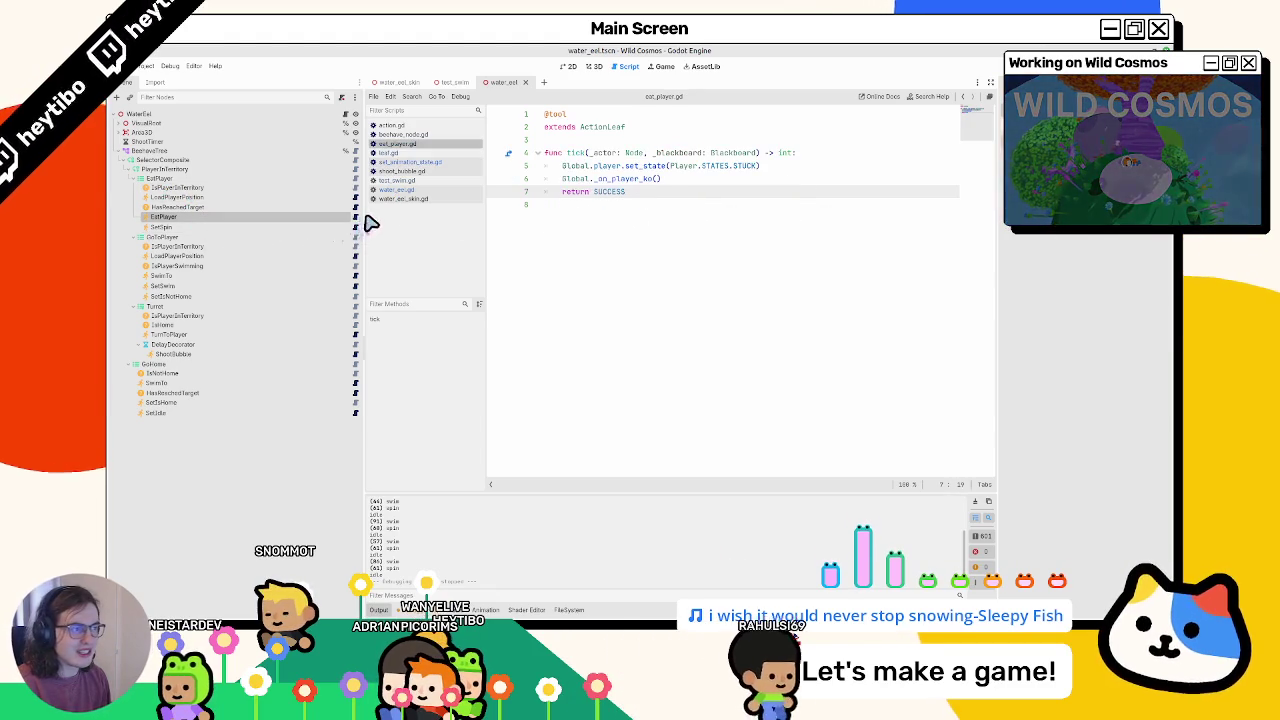
- Paste the animation-state assignment below line 5 of EatPlayer's tick and try an await line
click(845, 156)
click(843, 168)
key(Return)
key(ctrl+v)
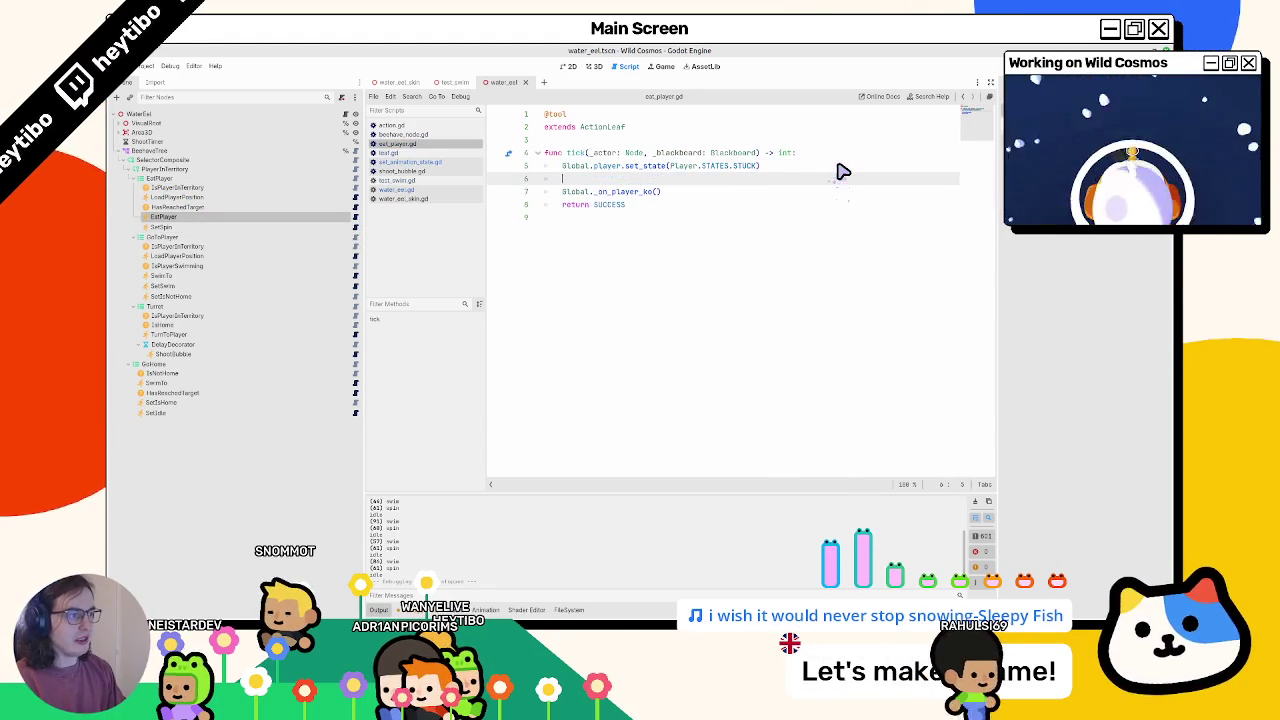
key(Return)
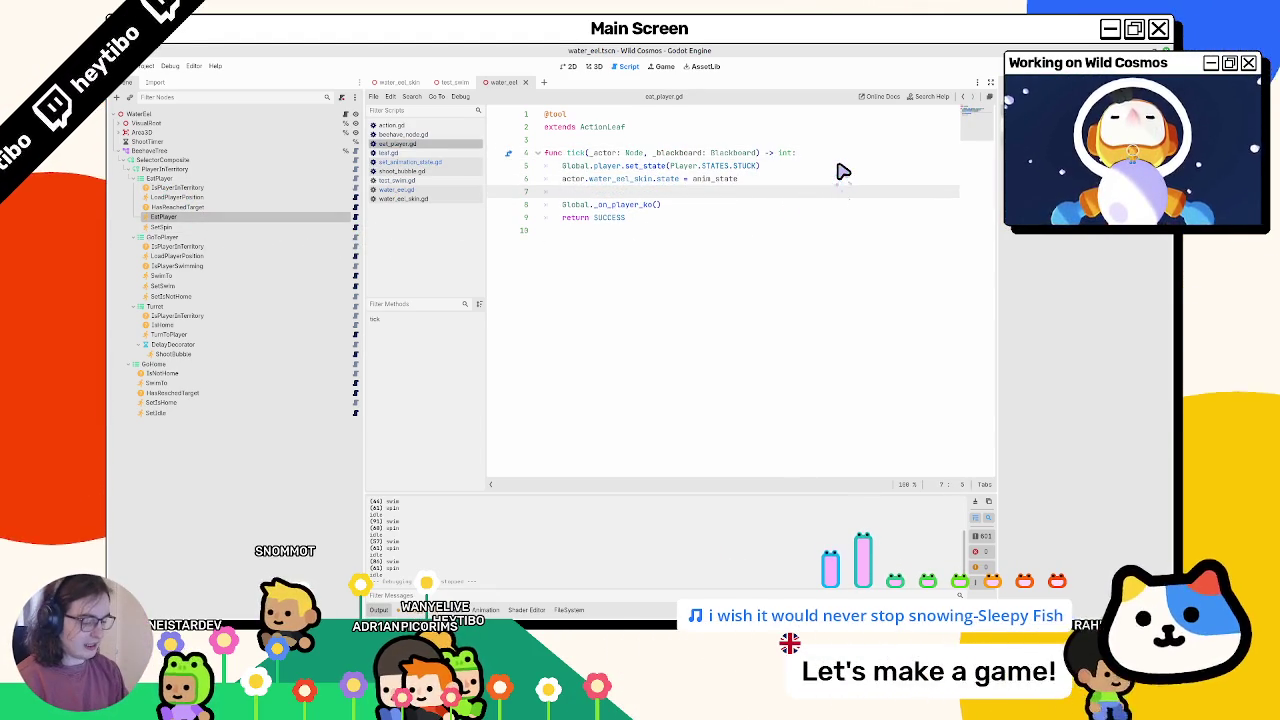
text(await)
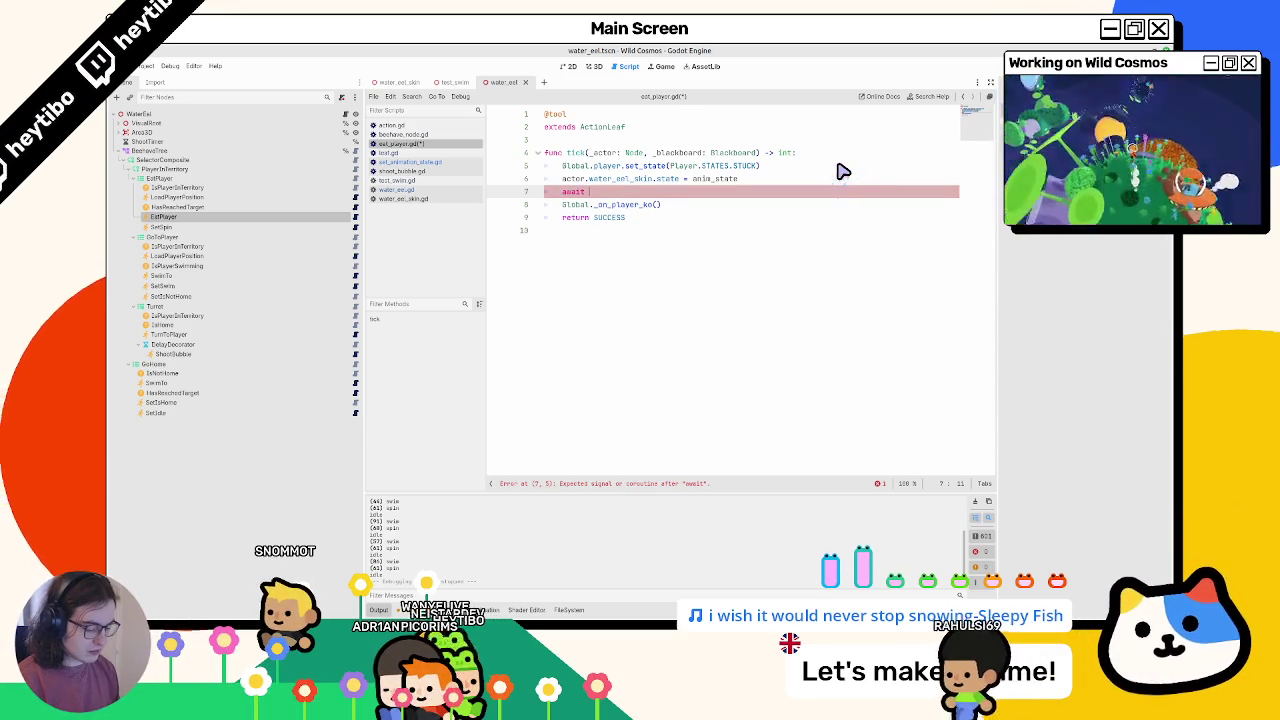
key(BackSpace)
key(BackSpace)
key(BackSpace)
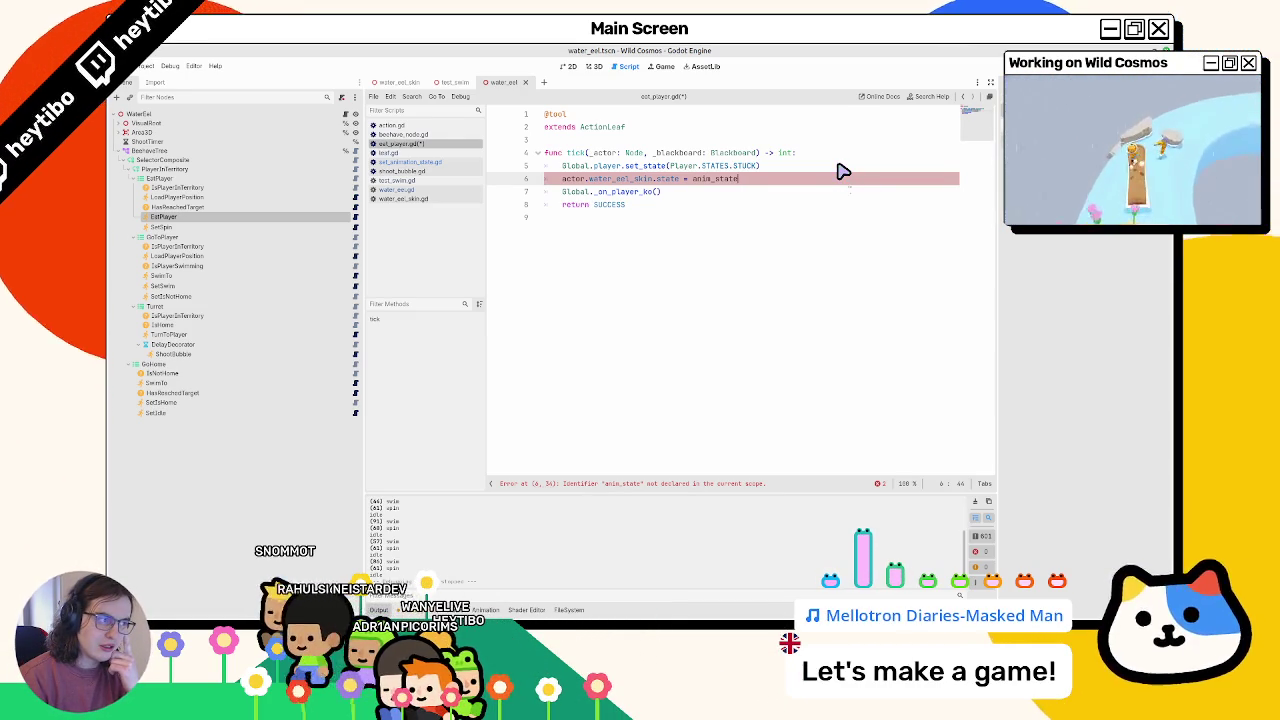
- Write a line setting actor.water_eel_skin.state to "psin"
key(Return)
text(awa)
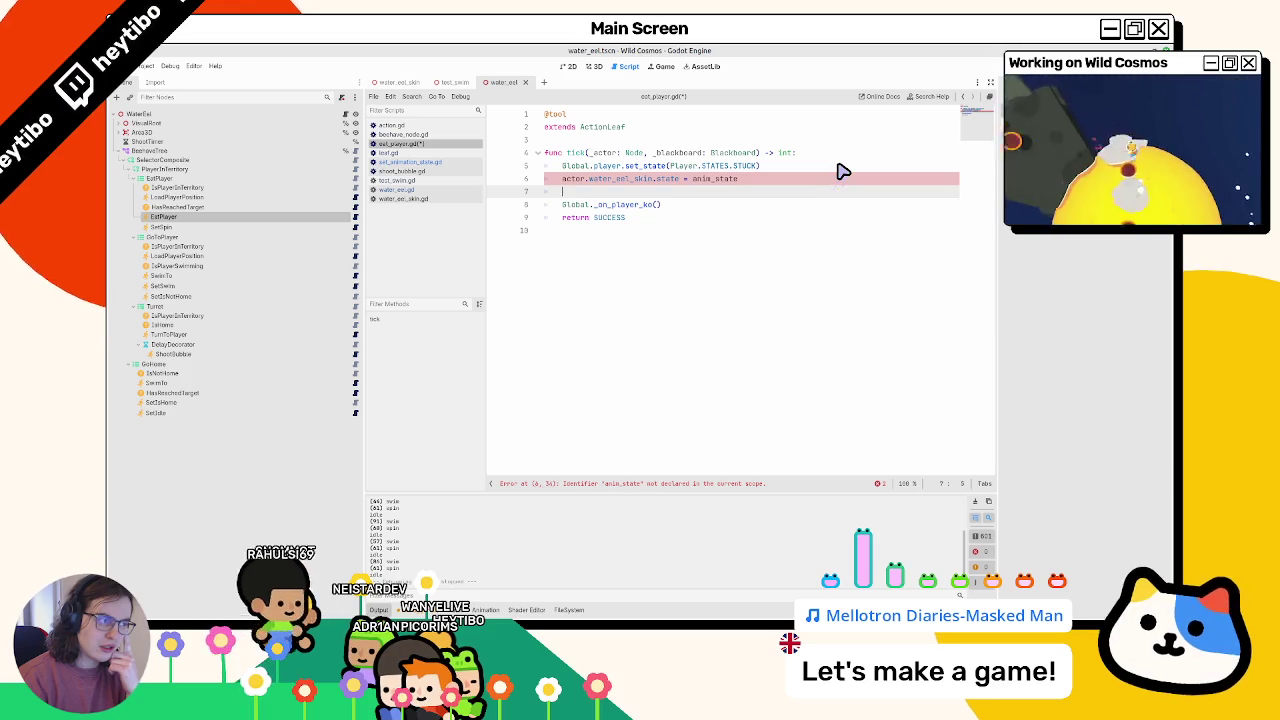
key(BackSpace)
key(BackSpace)
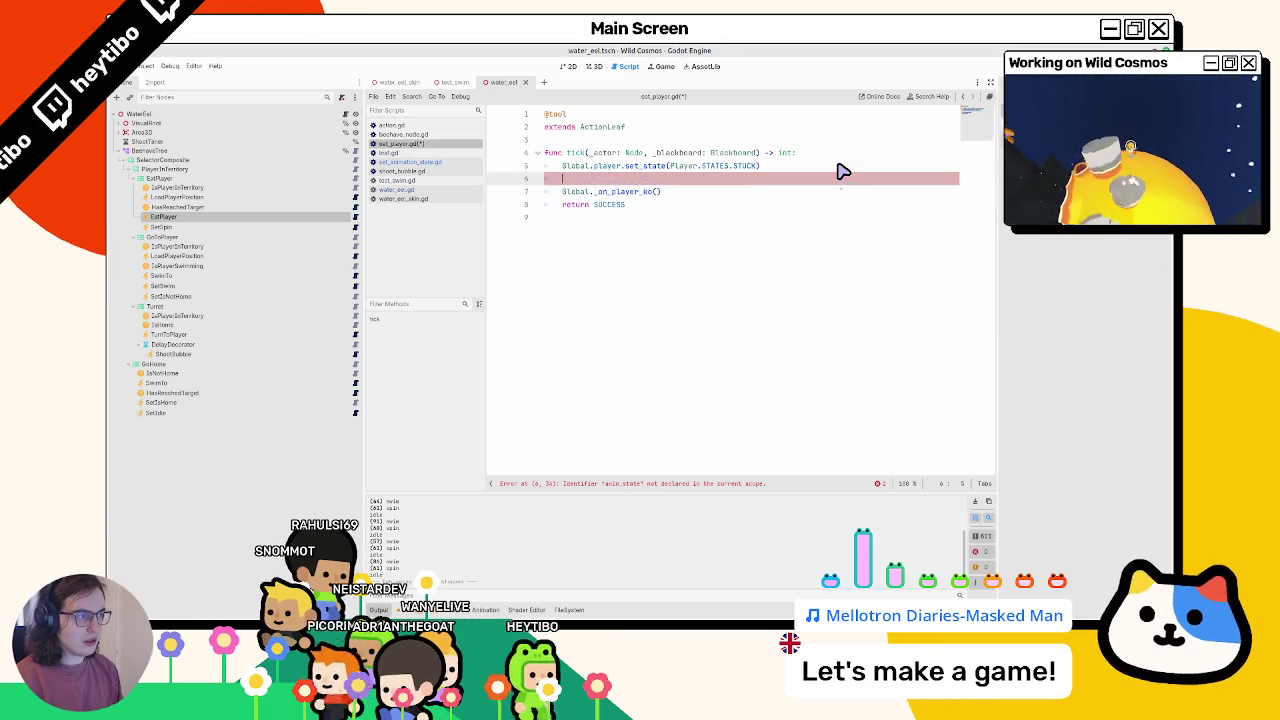
text(actor.water_eel_skin.state = ")
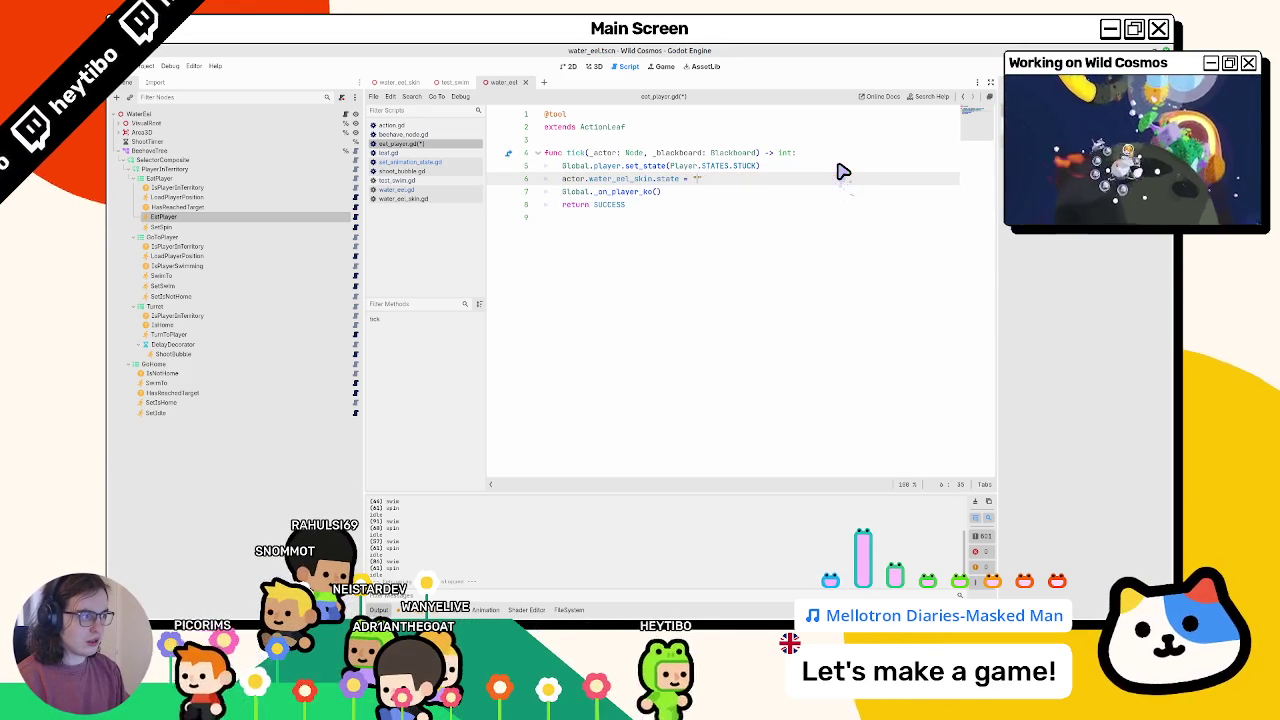
key(BackSpace)
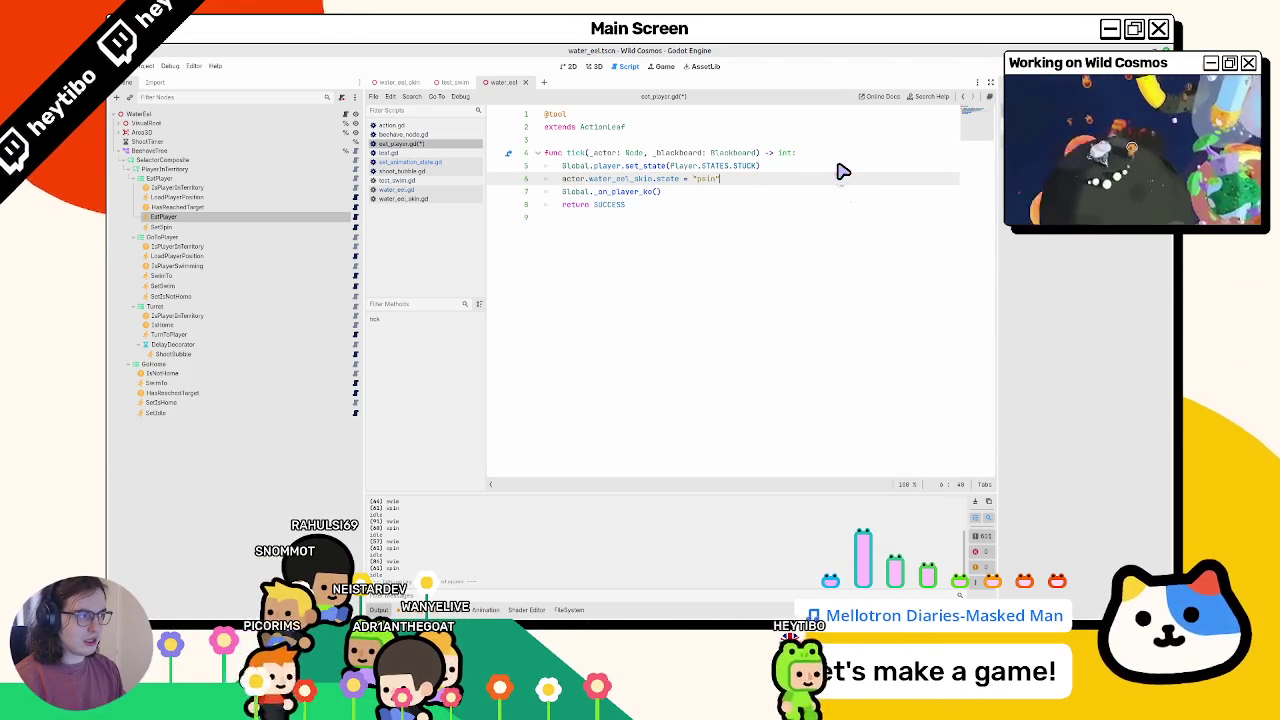
text("psin")
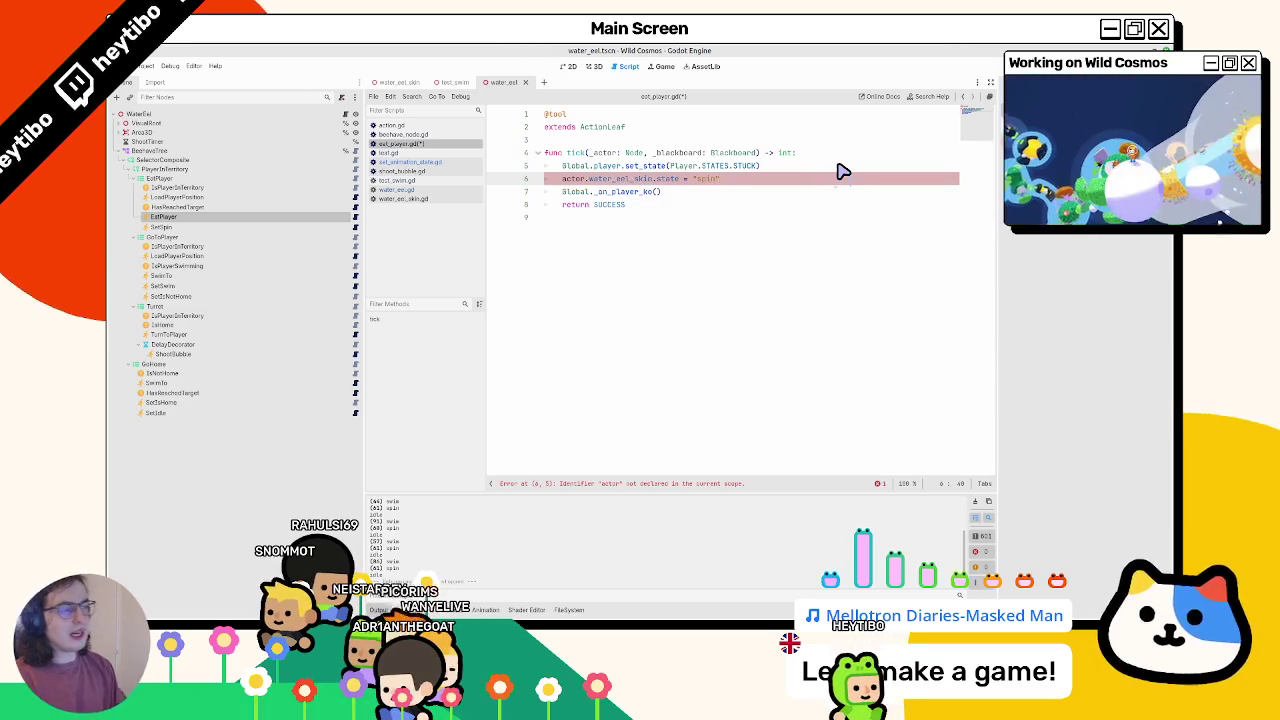
- Undo the experimental edits, save eat_player.gd, and restore the return FAILURE version
key(ctrl+z)
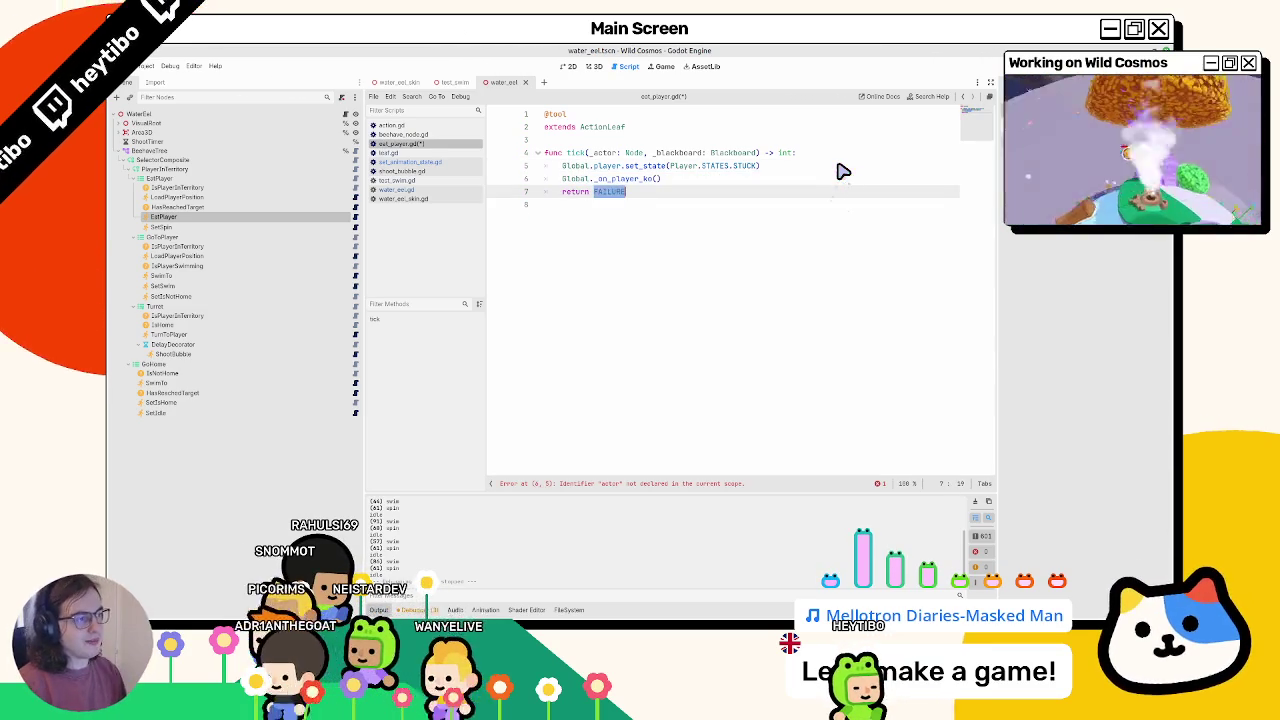
key(ctrl+s)
key(ctrl+z)
key(ctrl+z)
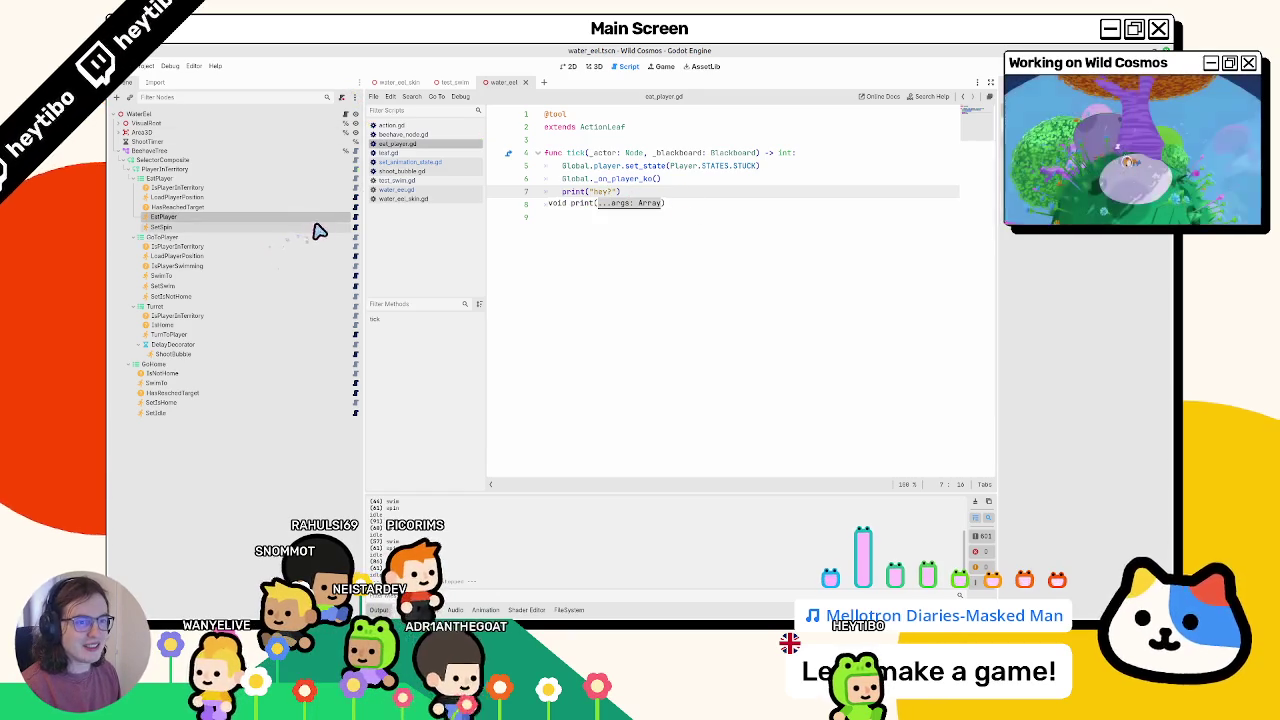
- Delete the print(state) line from water_eel_skin.gd and run the test_swim scene
click(354, 118)
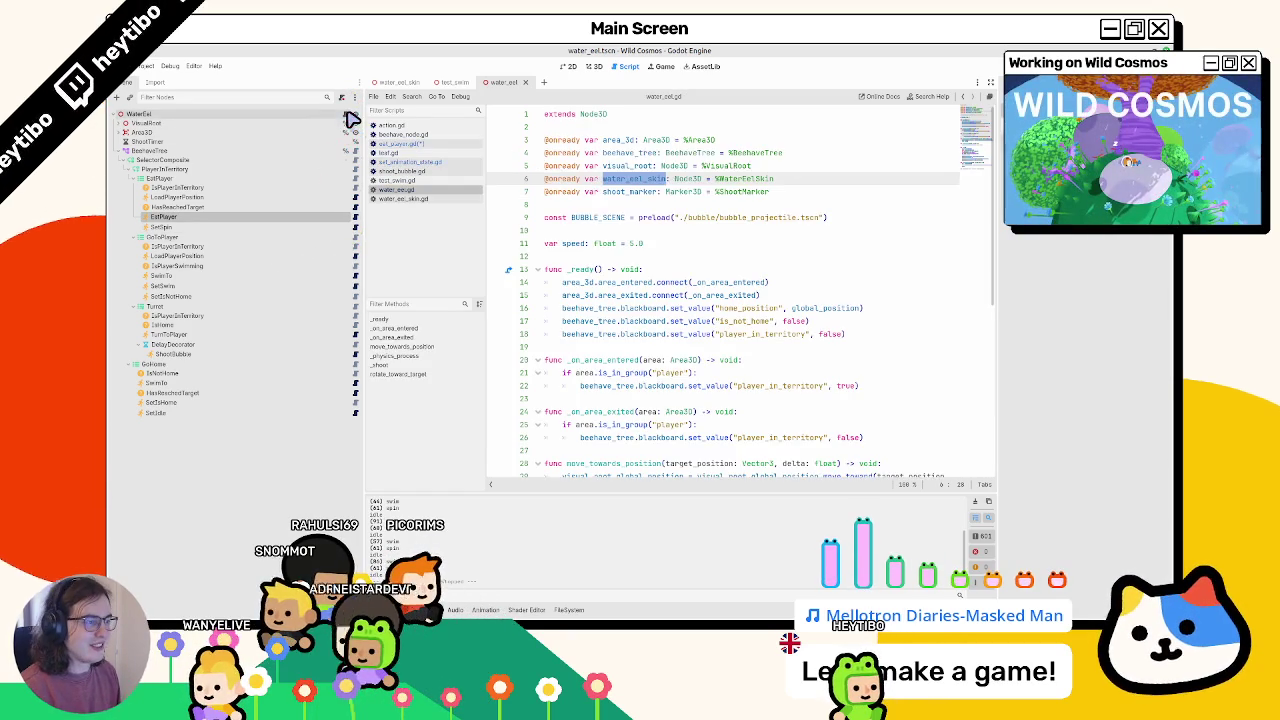
click(405, 144)
click(410, 162)
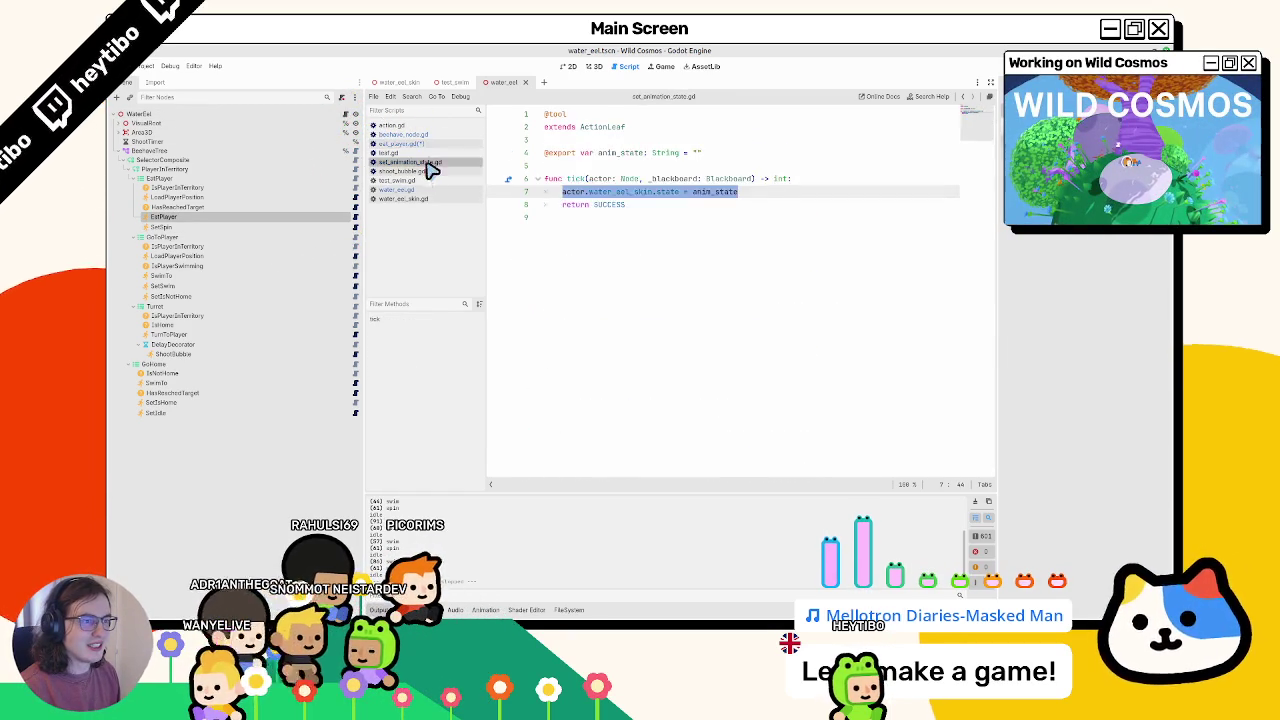
click(415, 190)
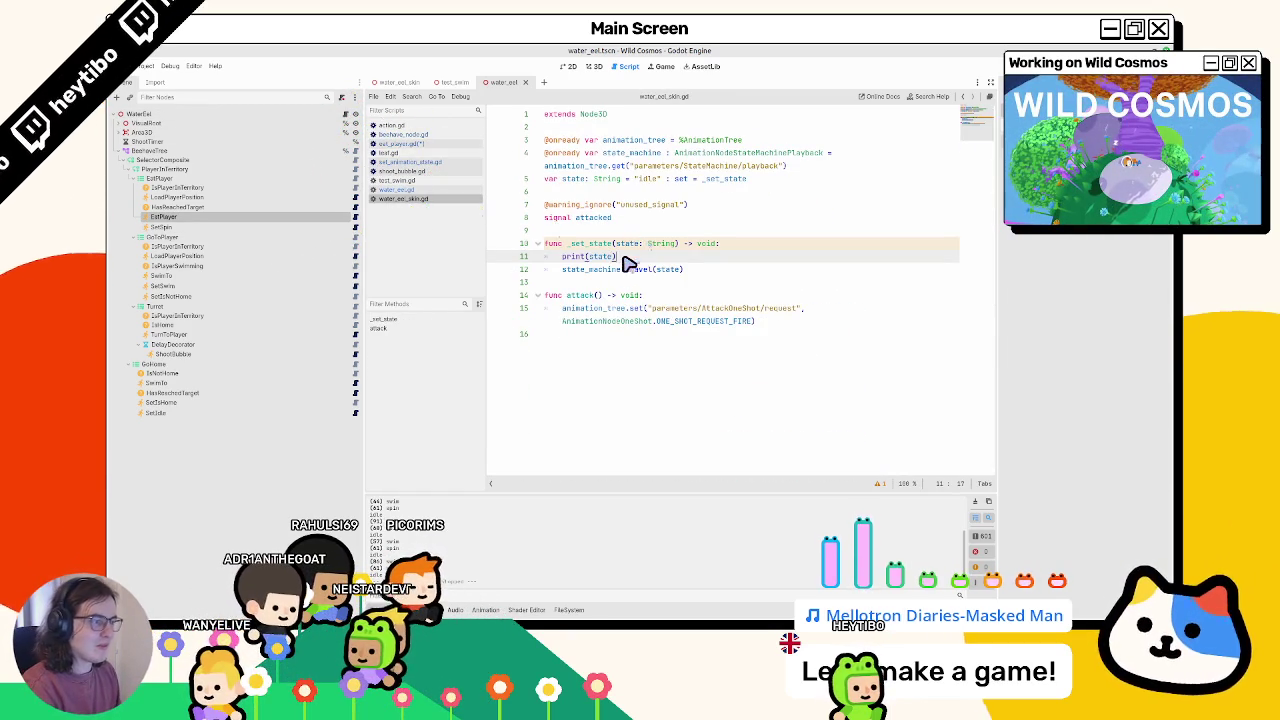
key(ctrl+shift+k)
click(450, 84)
key(F6)
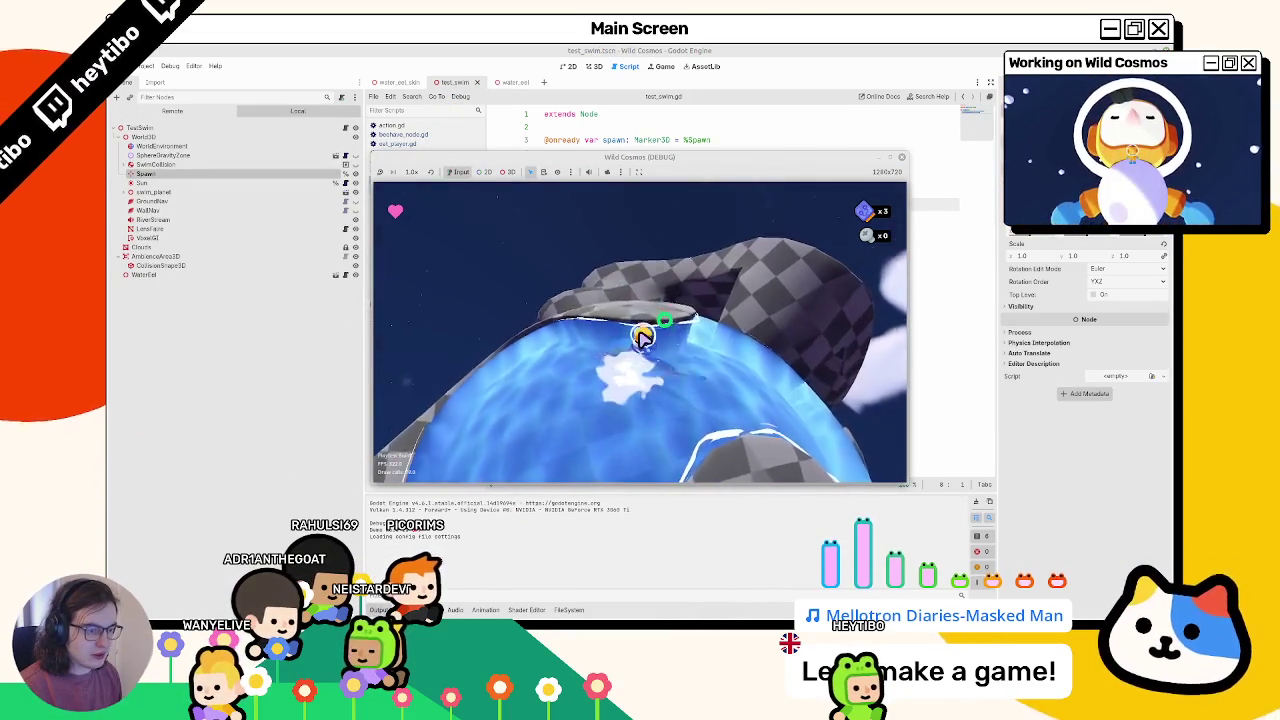
- Stop the game, change EatPlayer's return value from FAILURE to SUCCESS, and rerun test_swim
key(F8)
click(510, 82)
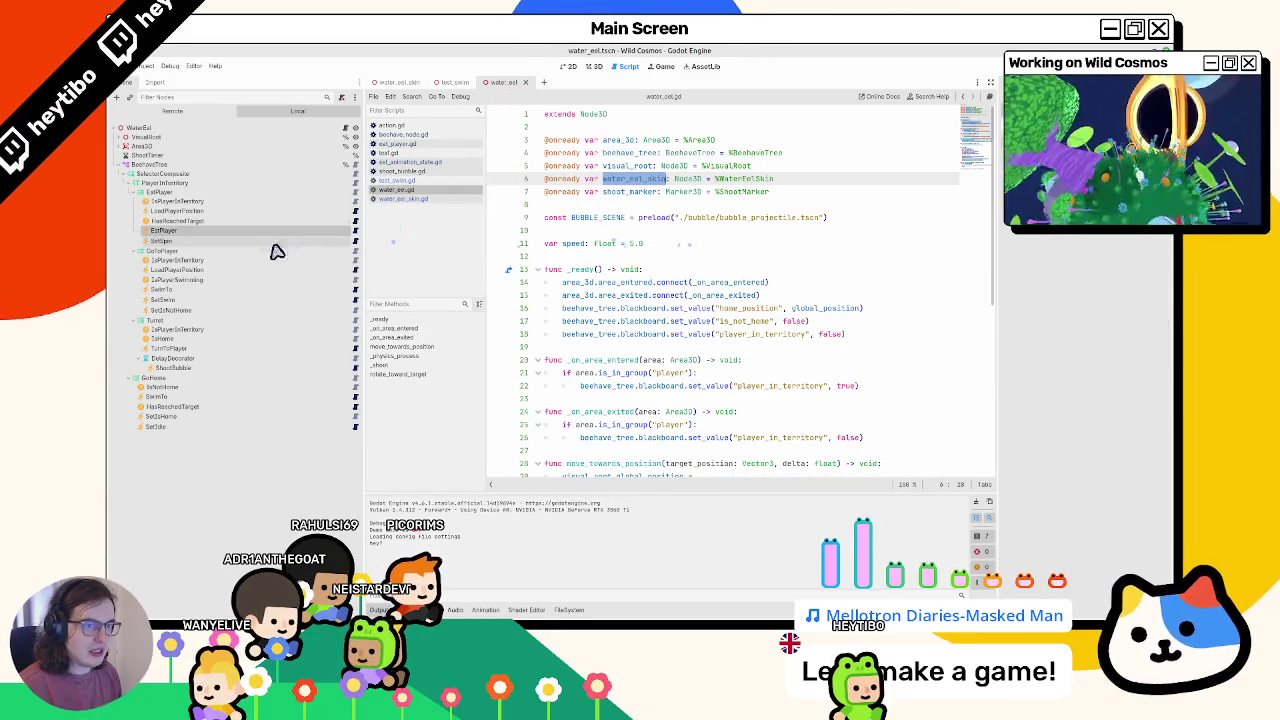
click(354, 232)
double_click(687, 208)
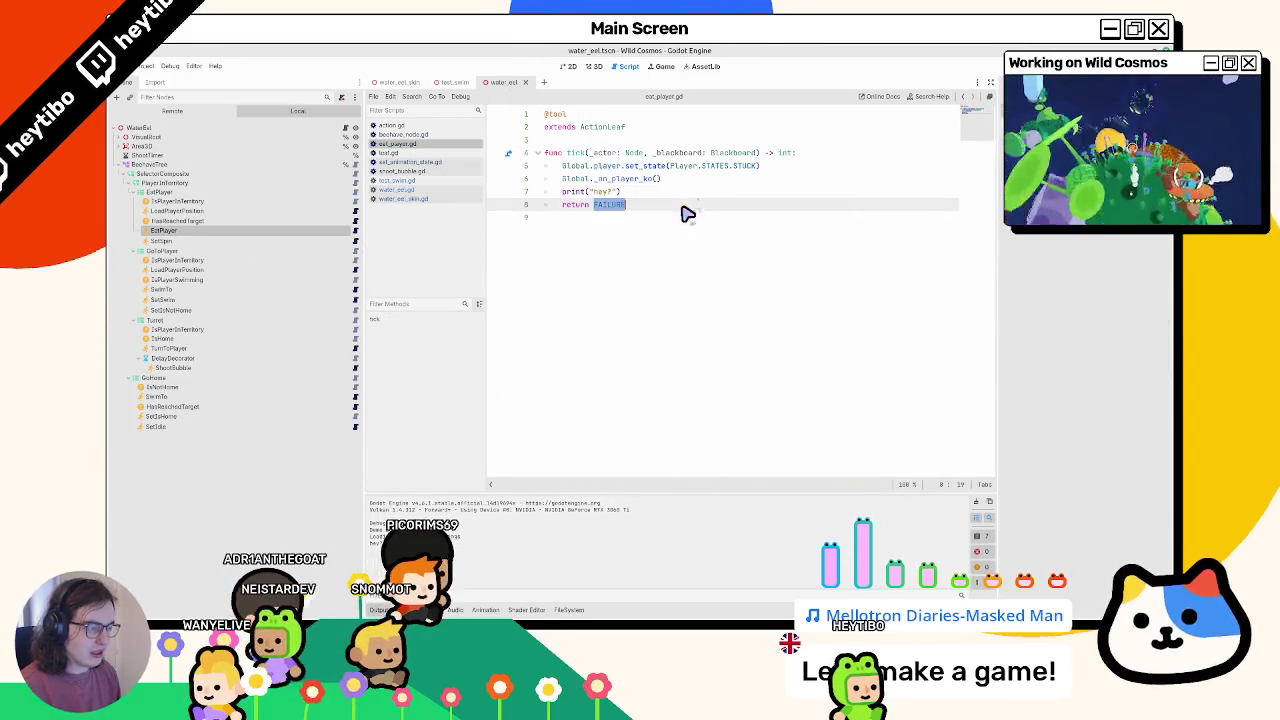
key(Return)
click(458, 84)
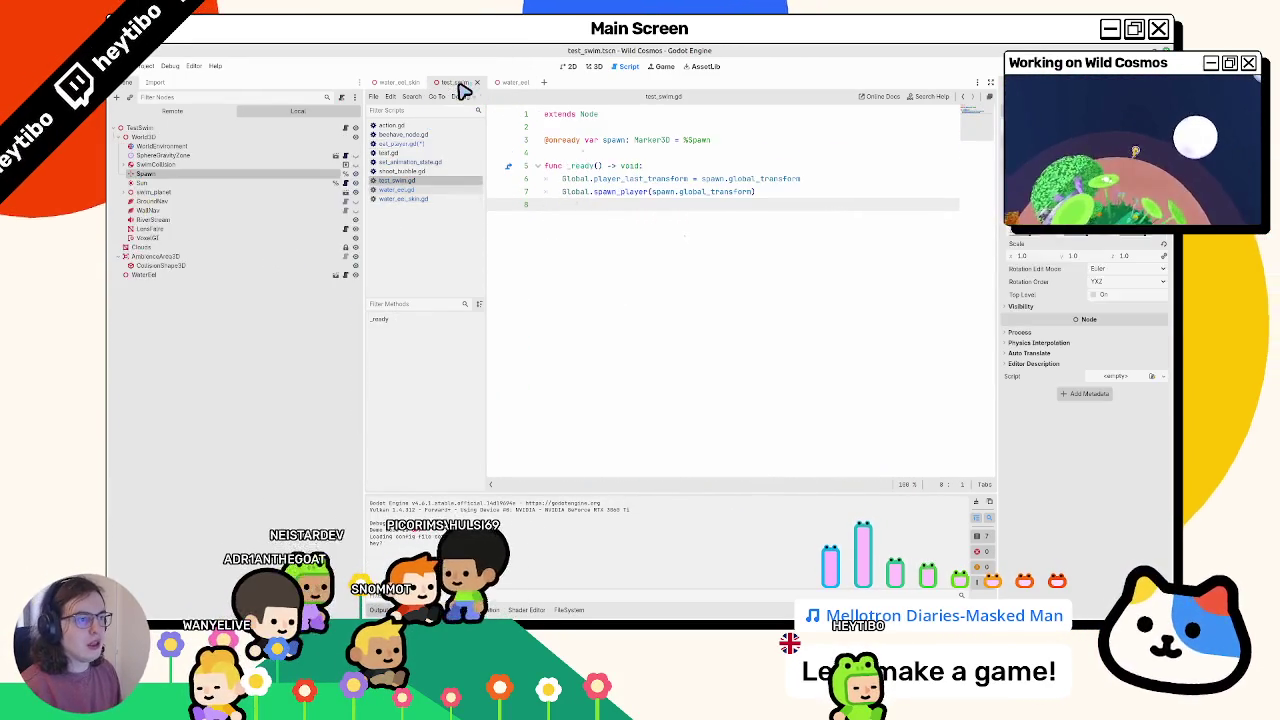
key(F6)
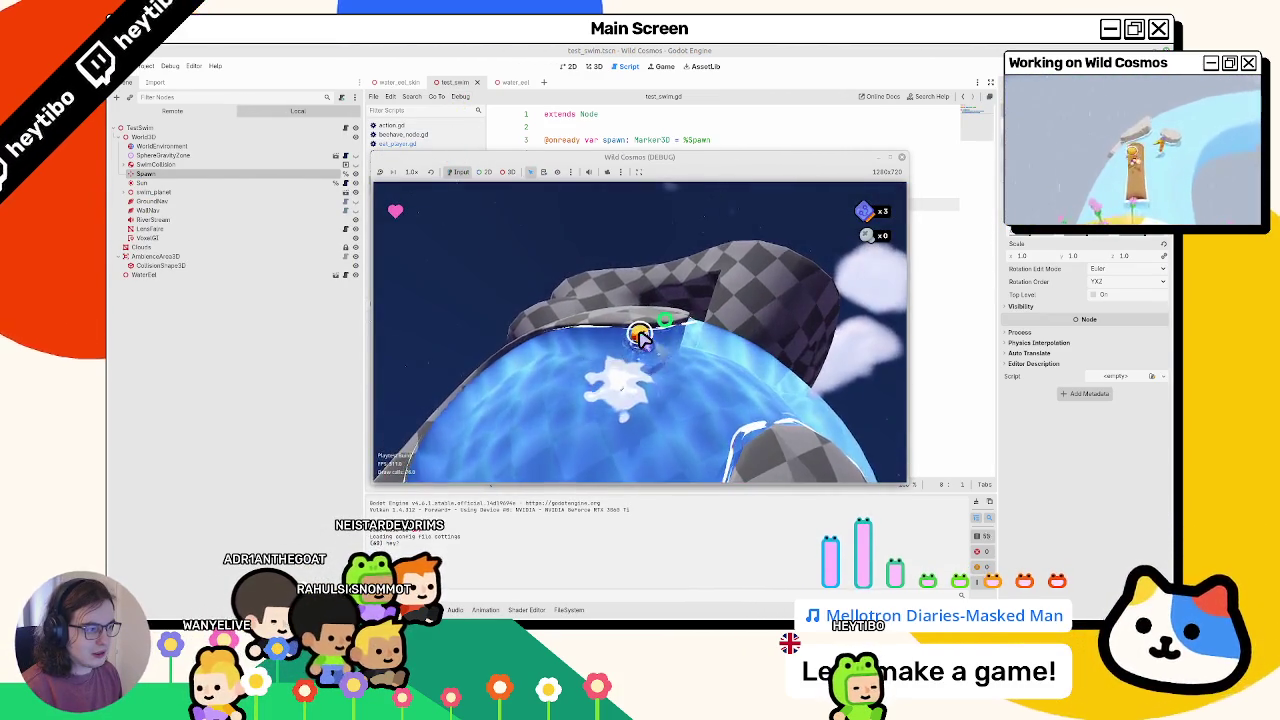
- Stop the game, reopen eat_player.gd, and select SUCCESS and the hey? print line
click(901, 157)
click(505, 83)
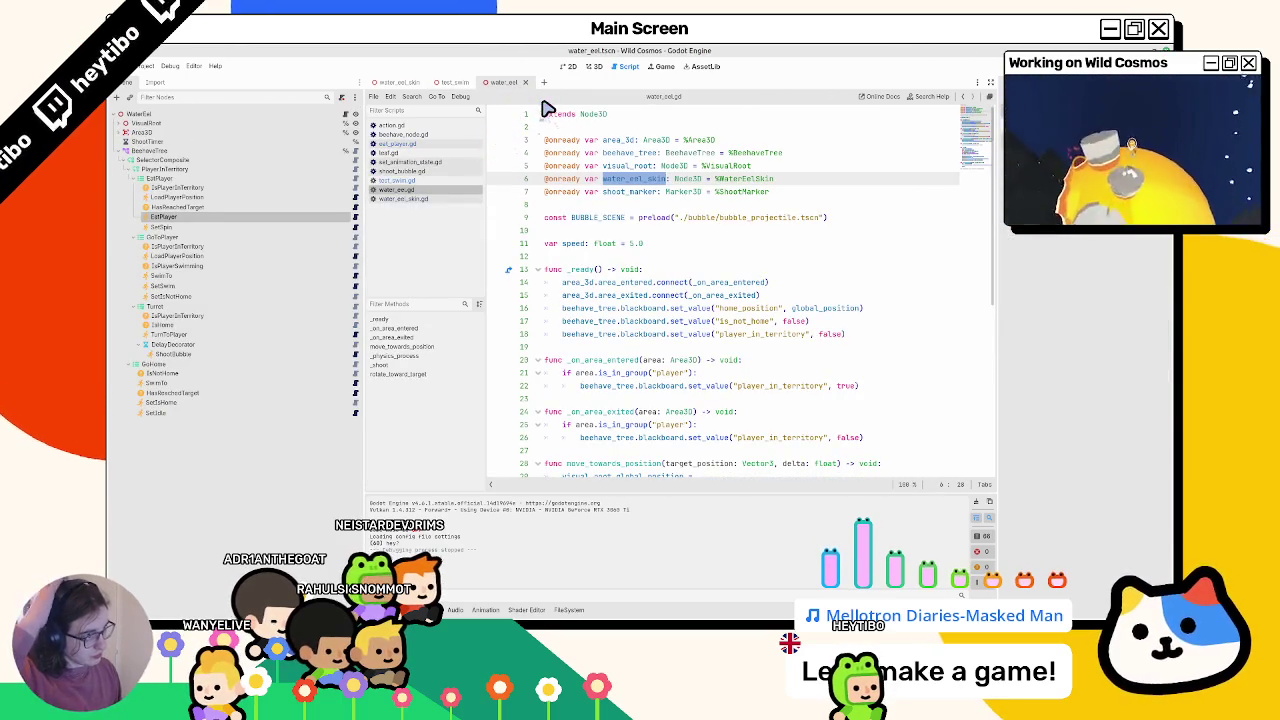
click(356, 218)
double_click(640, 206)
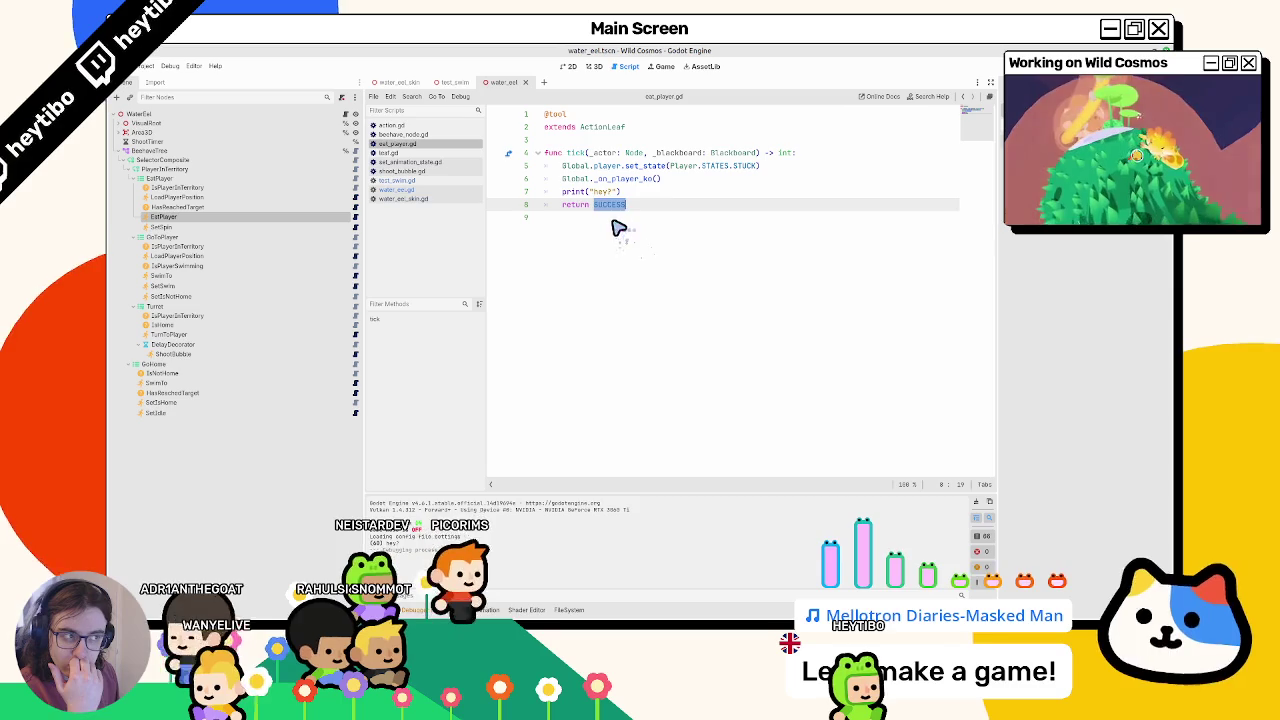
click(620, 228)
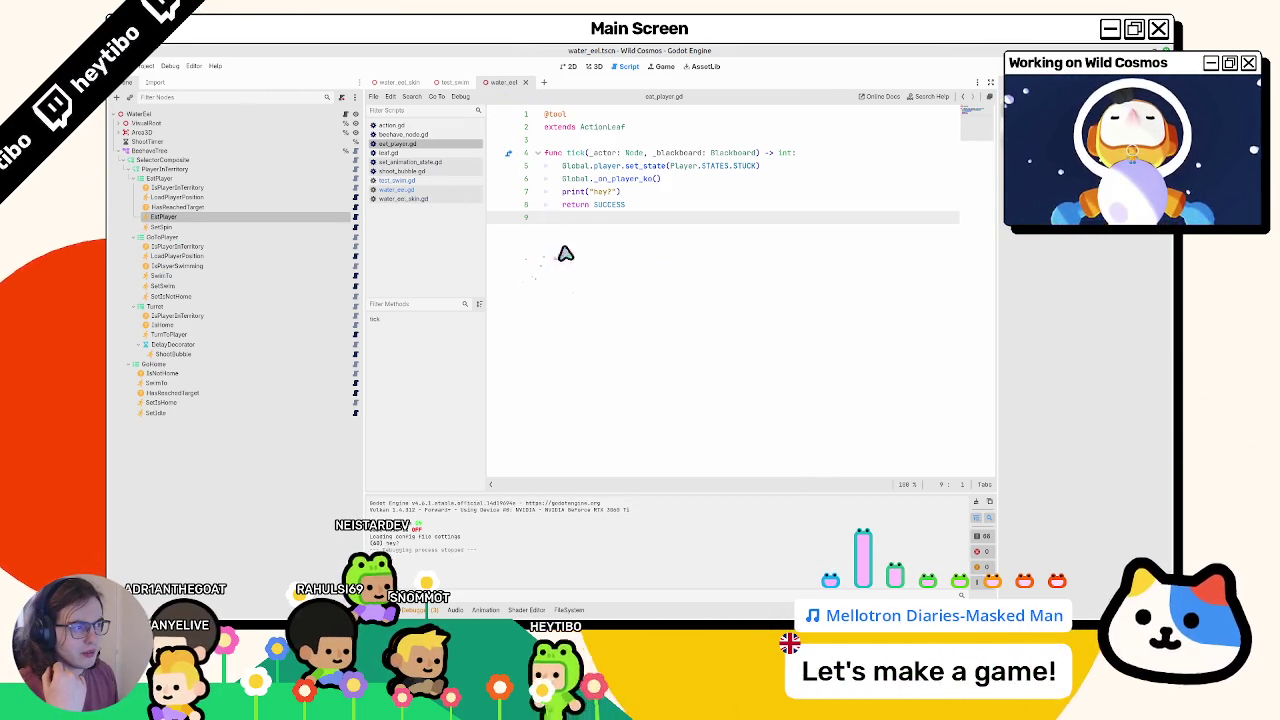
double_click(649, 212)
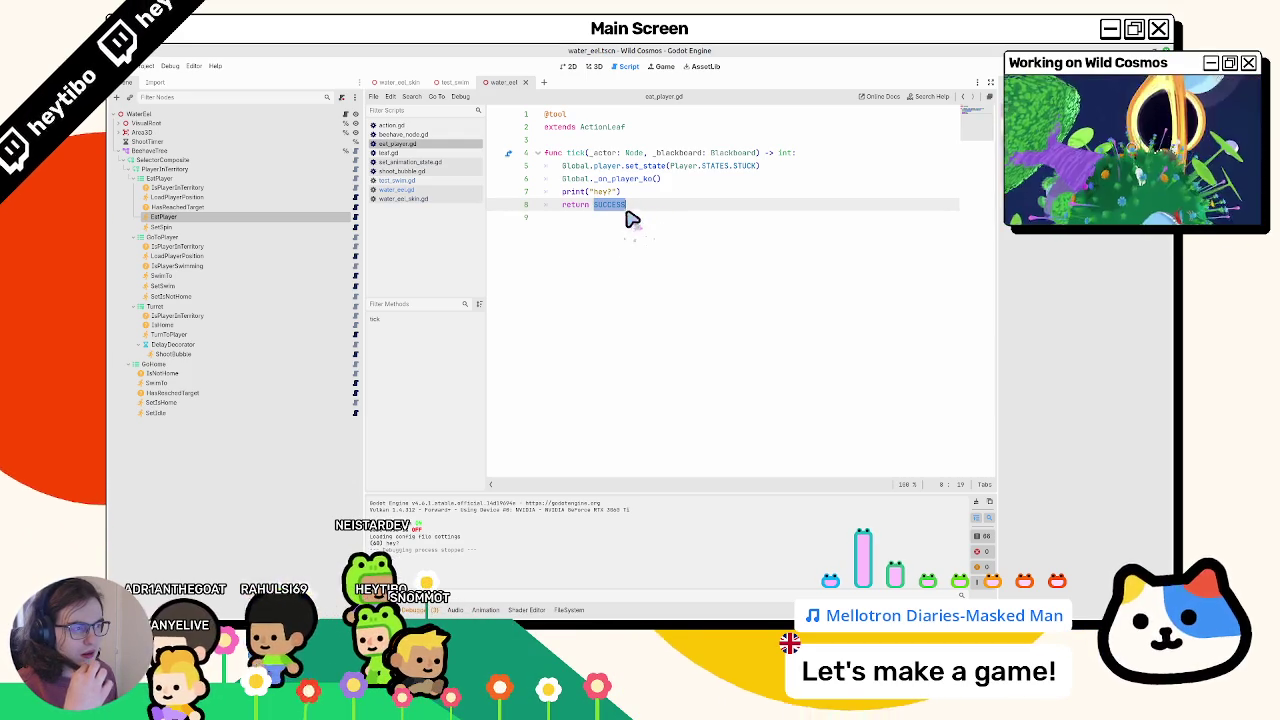
key(Home)
key(Home)
key(shift+Up)
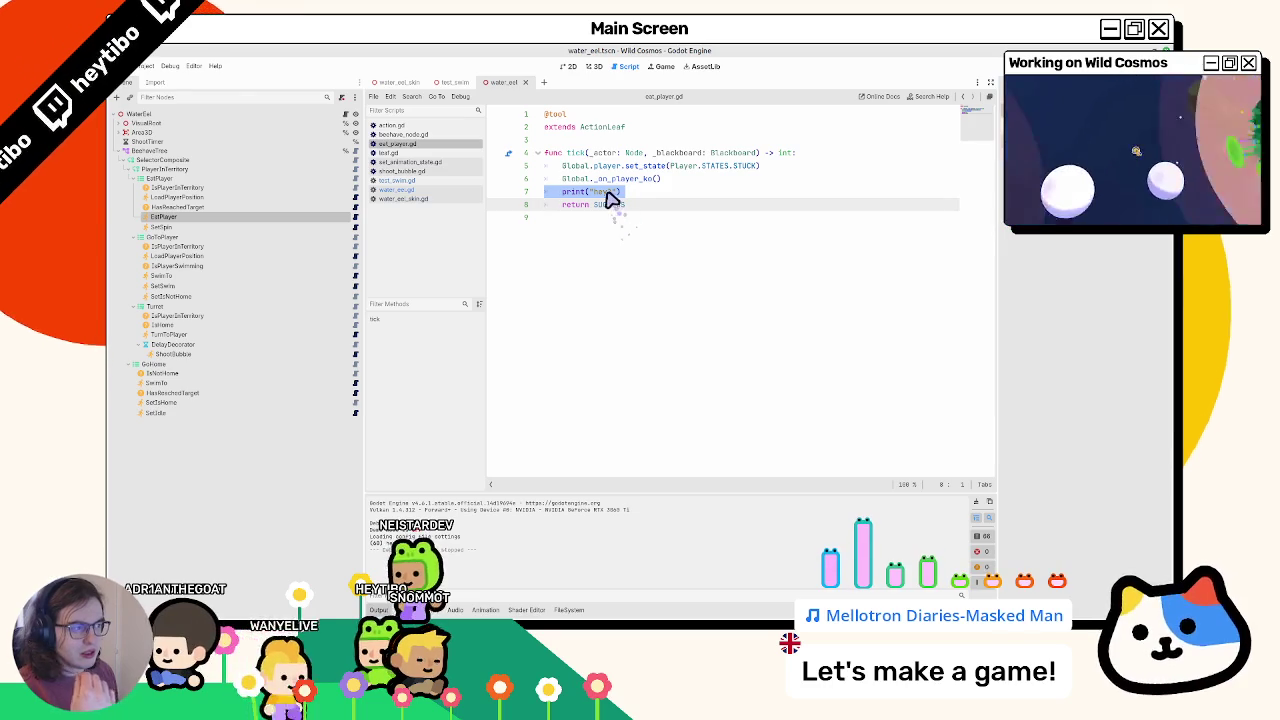
- Move EatPlayer after SetSpin in the tree and change its return value from SUCCESS to FAILURE
double_click(610, 205)
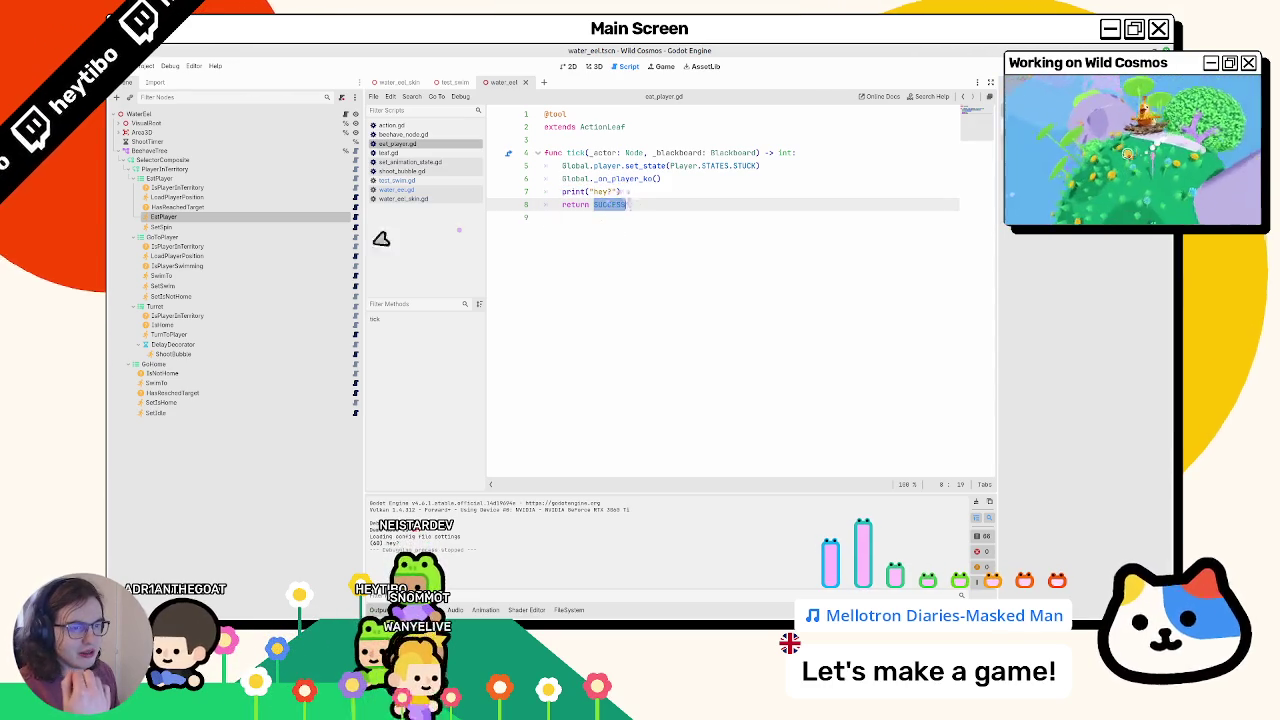
drag(171, 214, 168, 233)
text(fa)
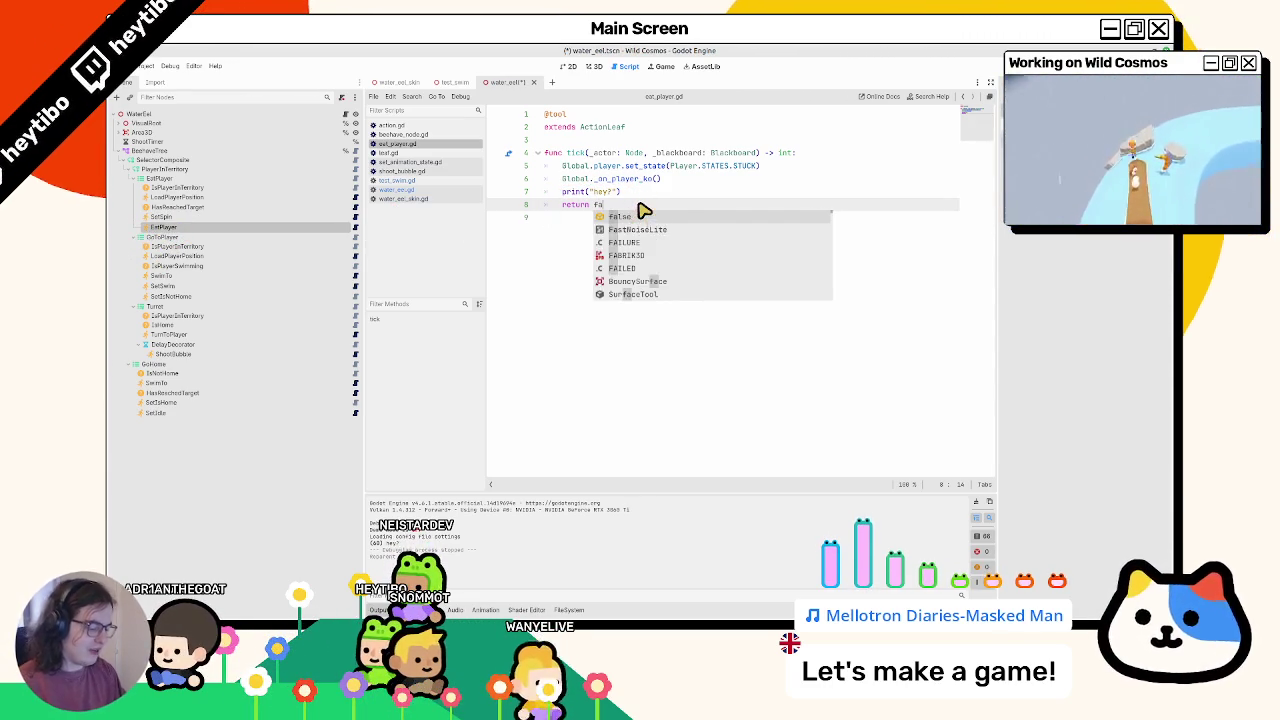
text(il)
key(Return)
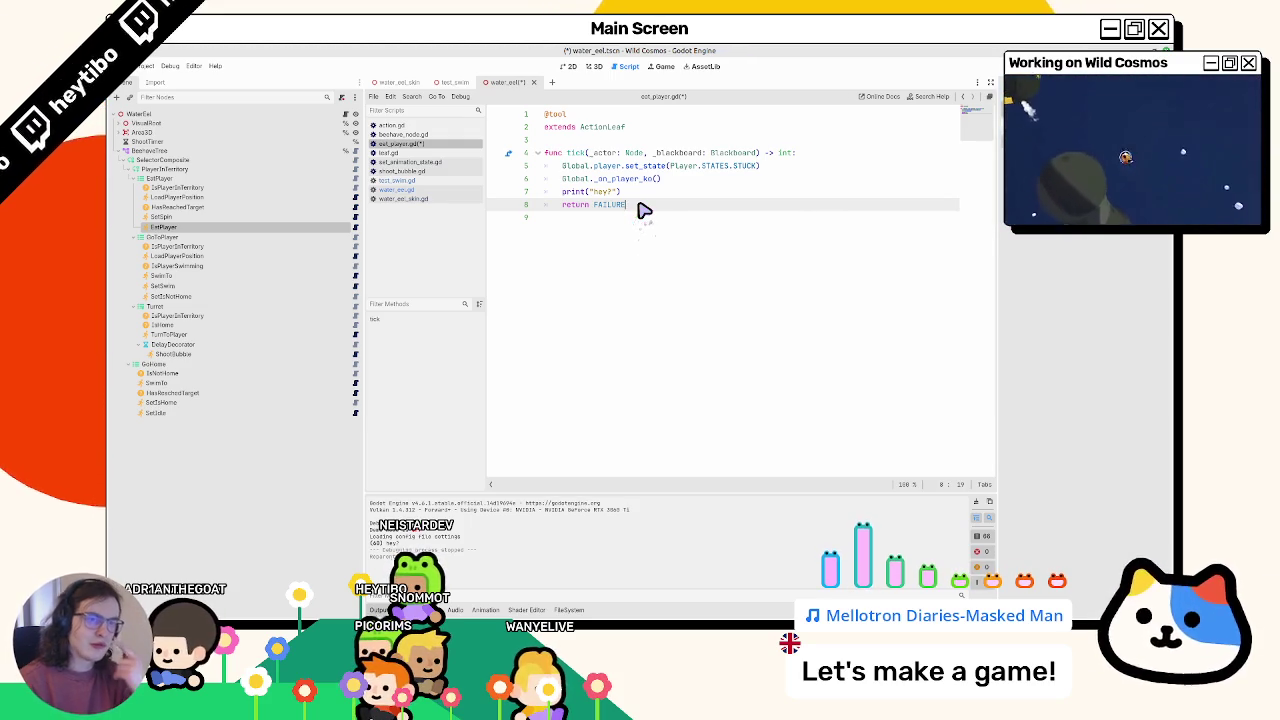
- Collapse and re-expand the EatPlayer, GoToPlayer and Turret branches, then inspect HasReachedTarget
click(136, 178)
click(136, 187)
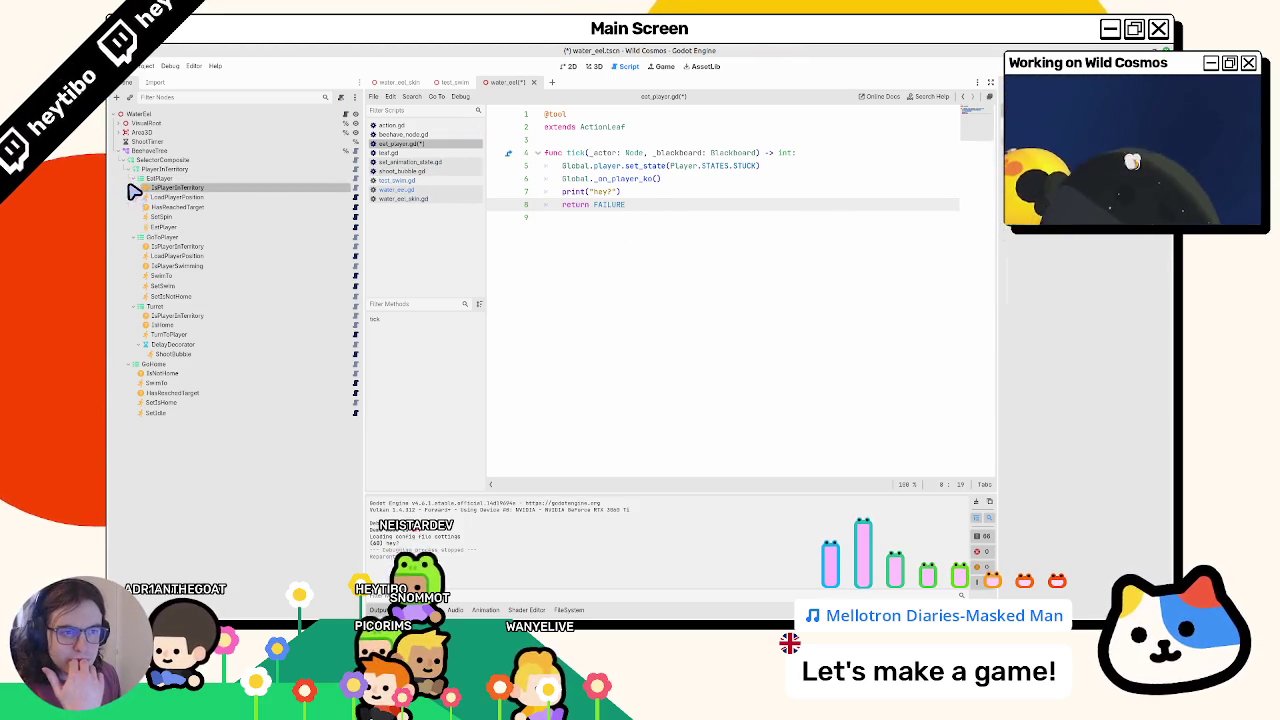
click(136, 187)
click(136, 178)
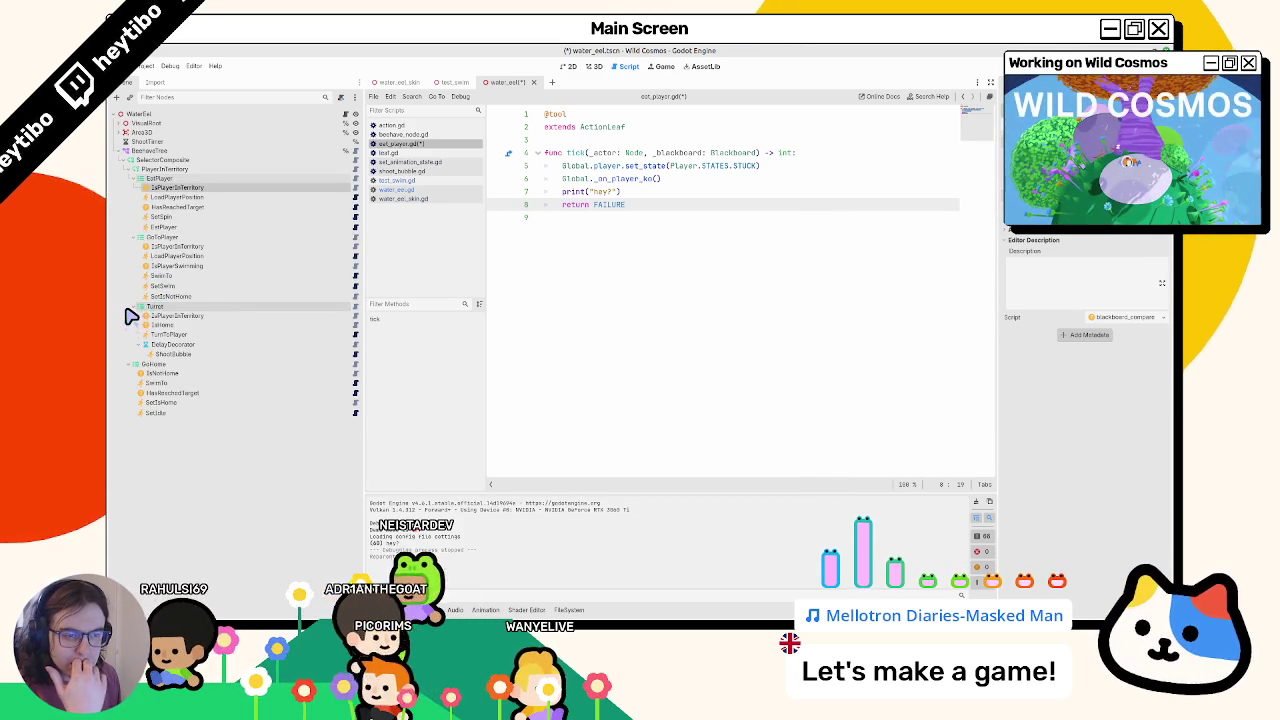
click(141, 306)
click(122, 226)
click(136, 178)
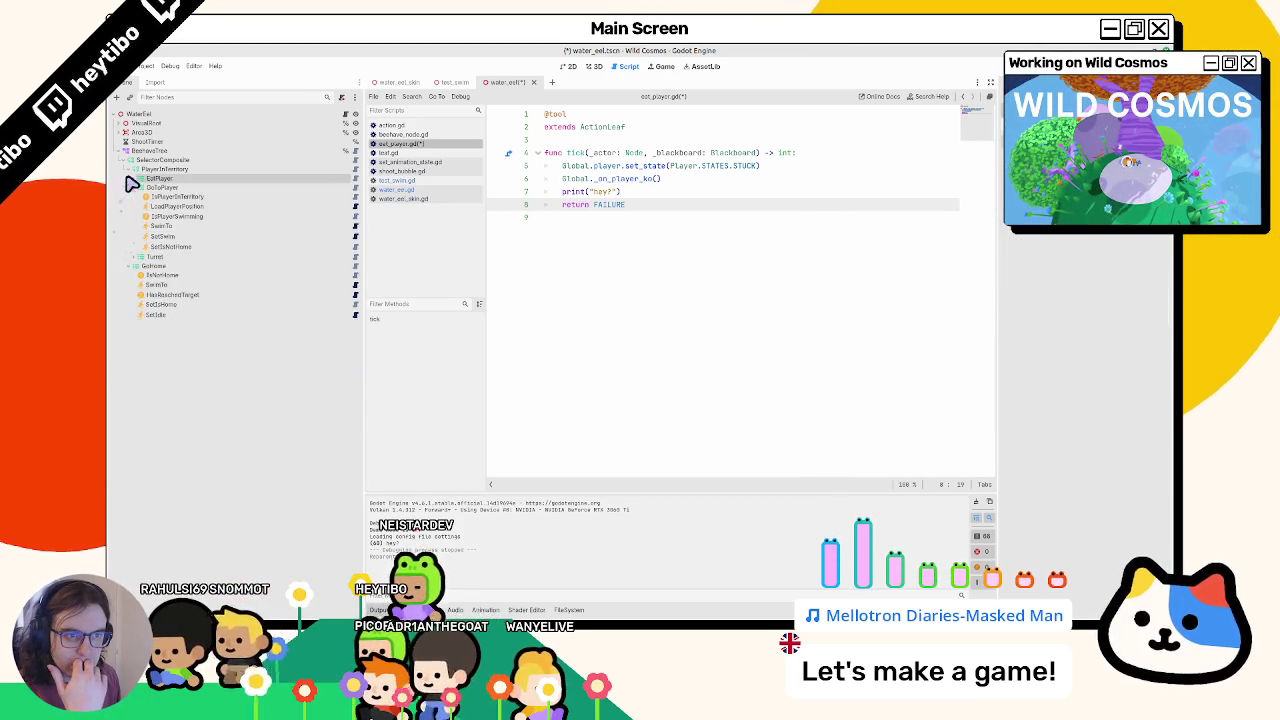
click(136, 187)
click(136, 178)
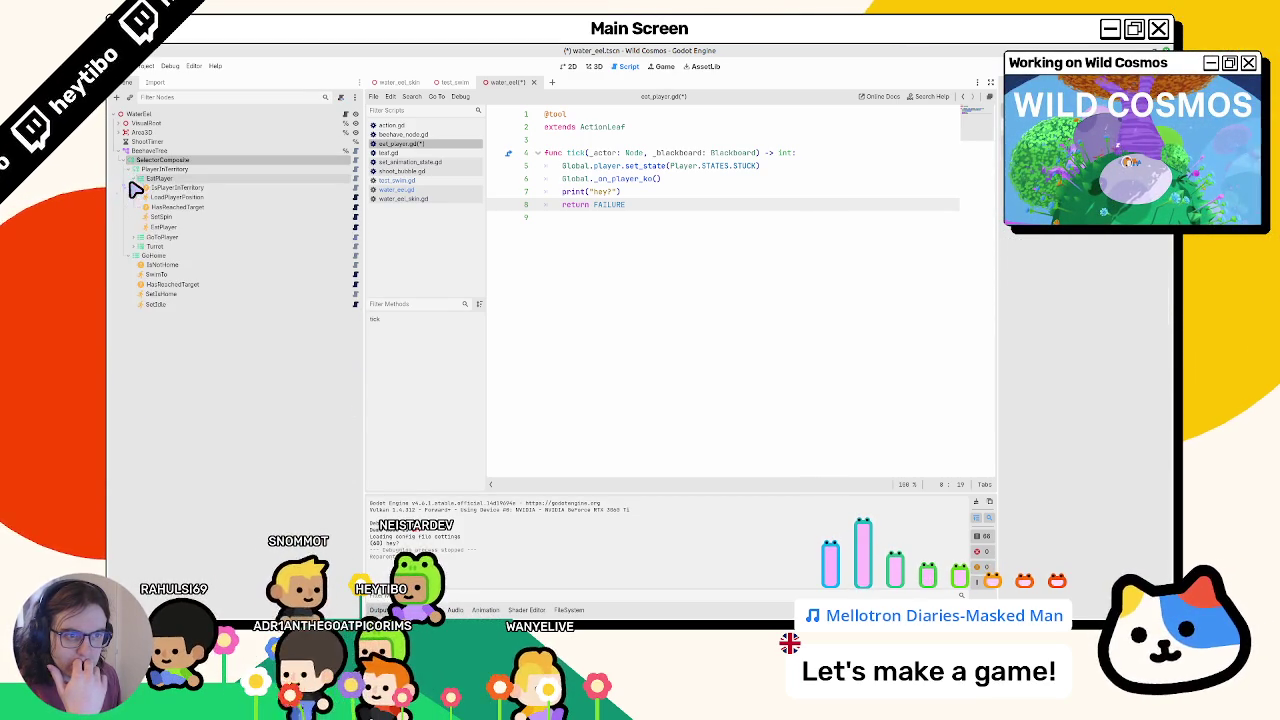
click(136, 237)
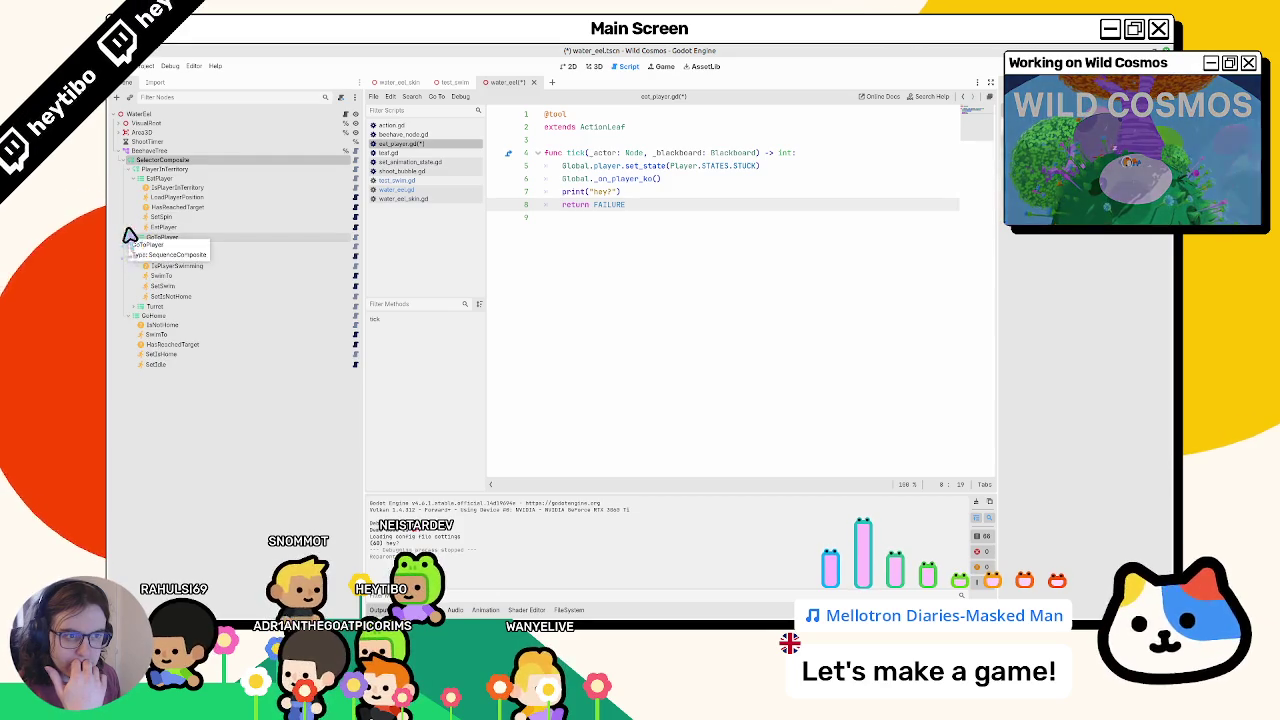
click(165, 206)
- Open LoadPlayerPosition's script and IsPlayerInTerritory's blackboard_compare script, inspecting nearby nodes
click(174, 197)
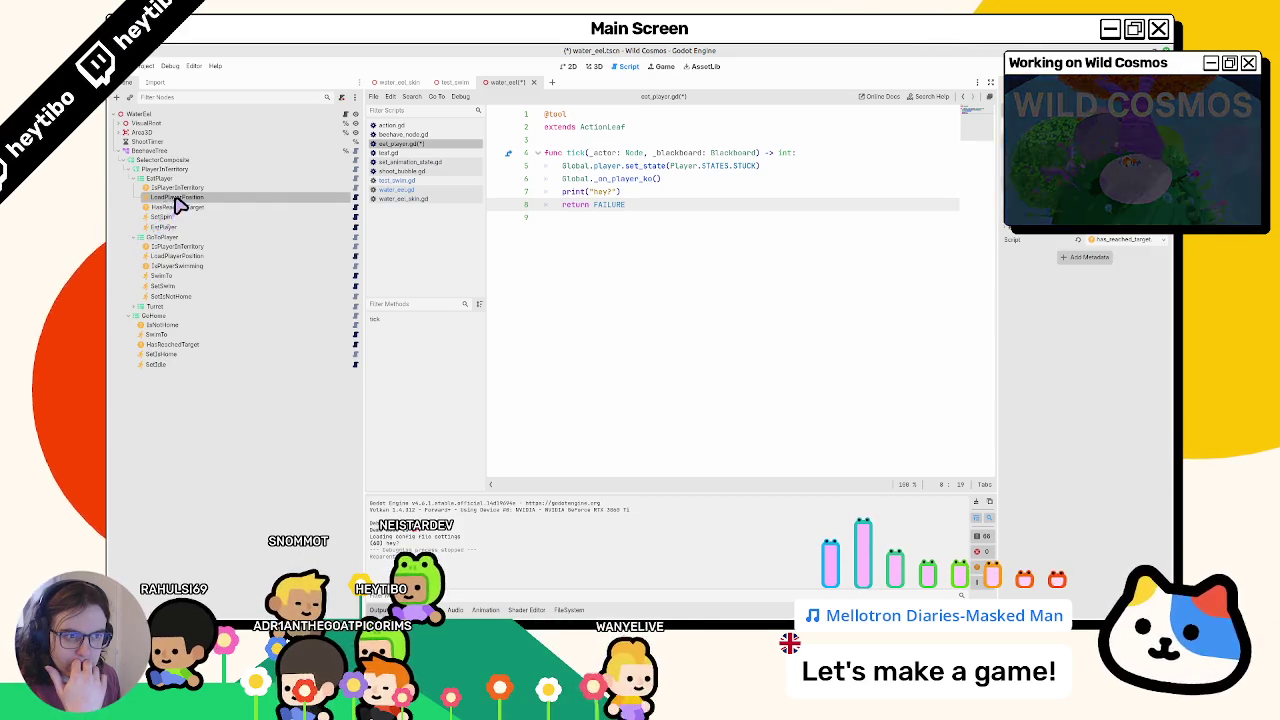
click(355, 197)
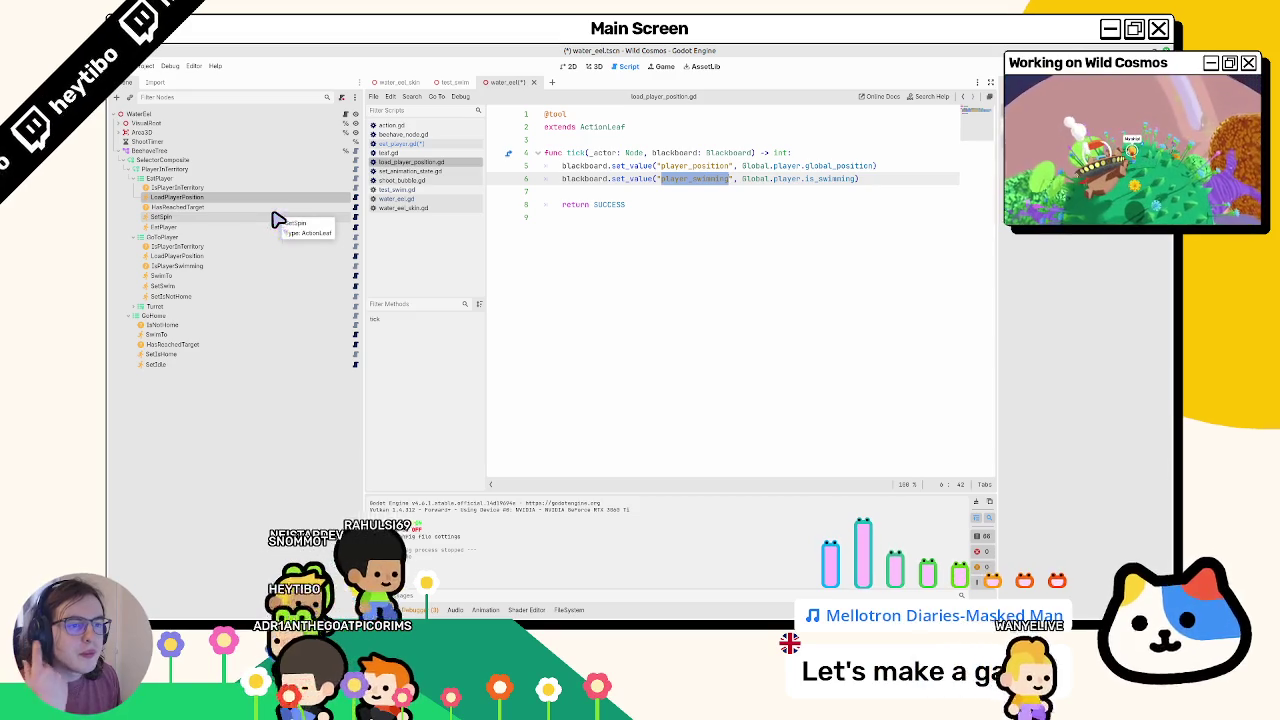
click(201, 267)
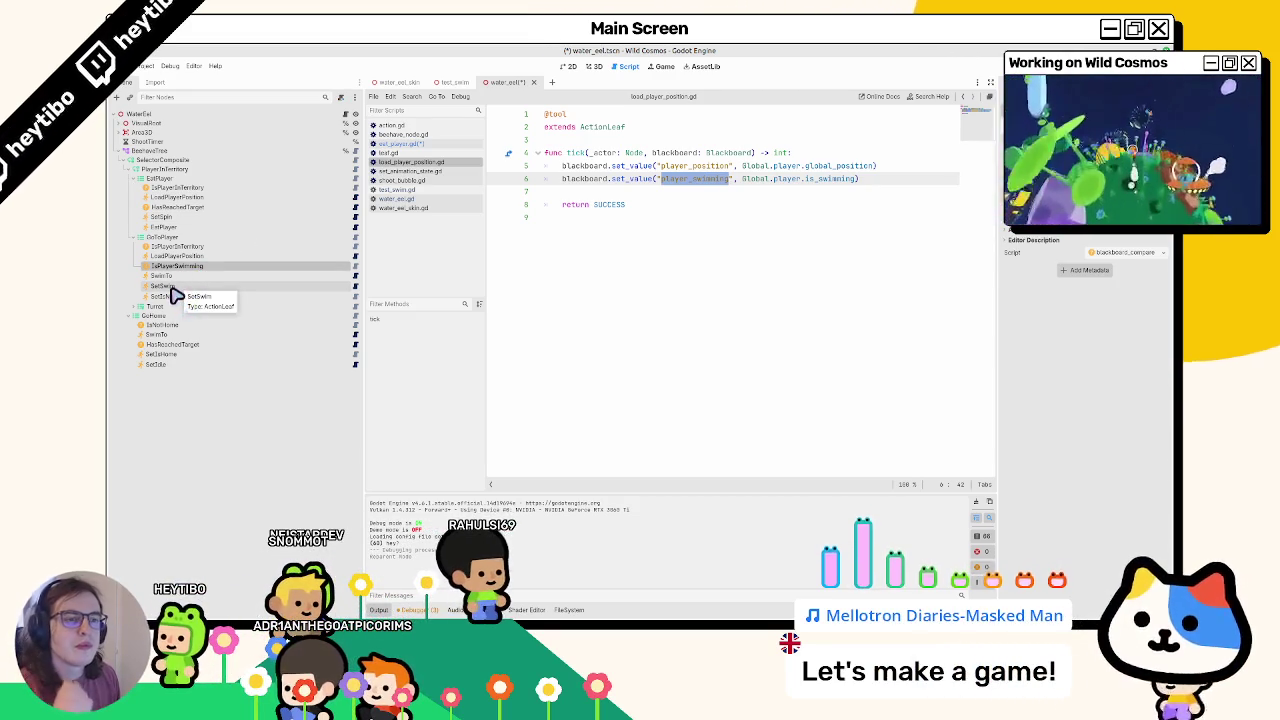
click(190, 198)
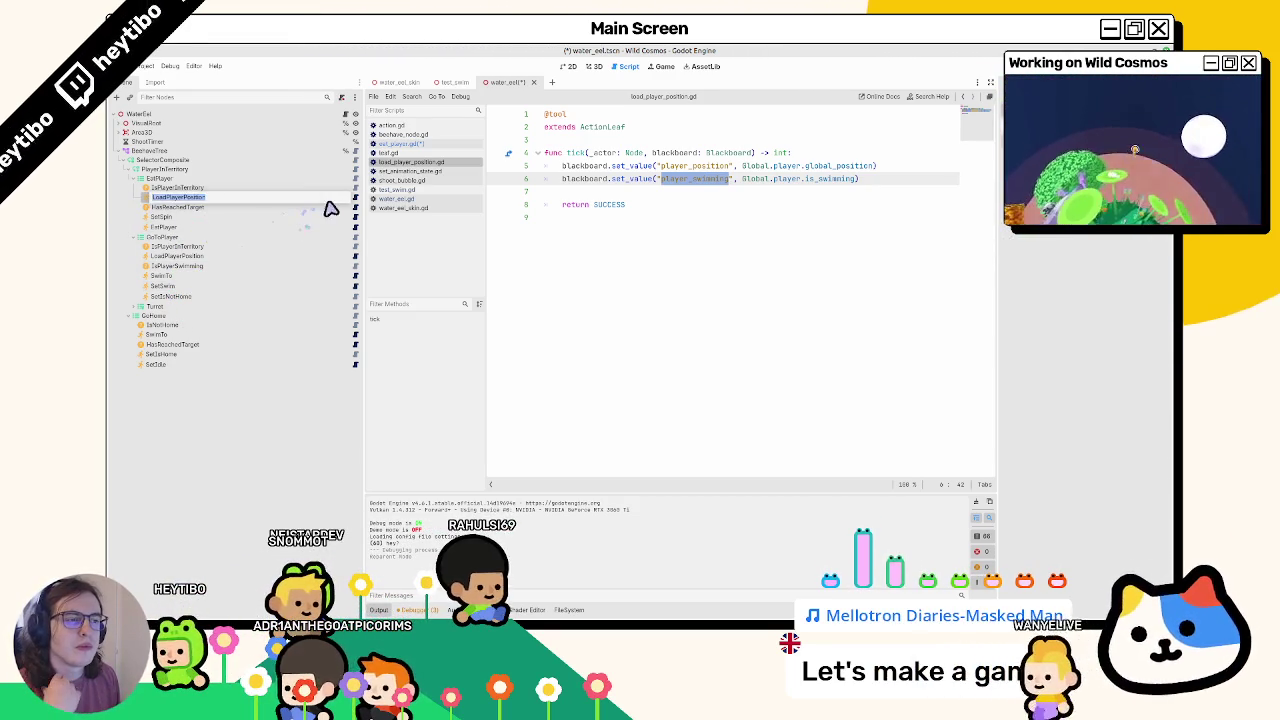
click(328, 208)
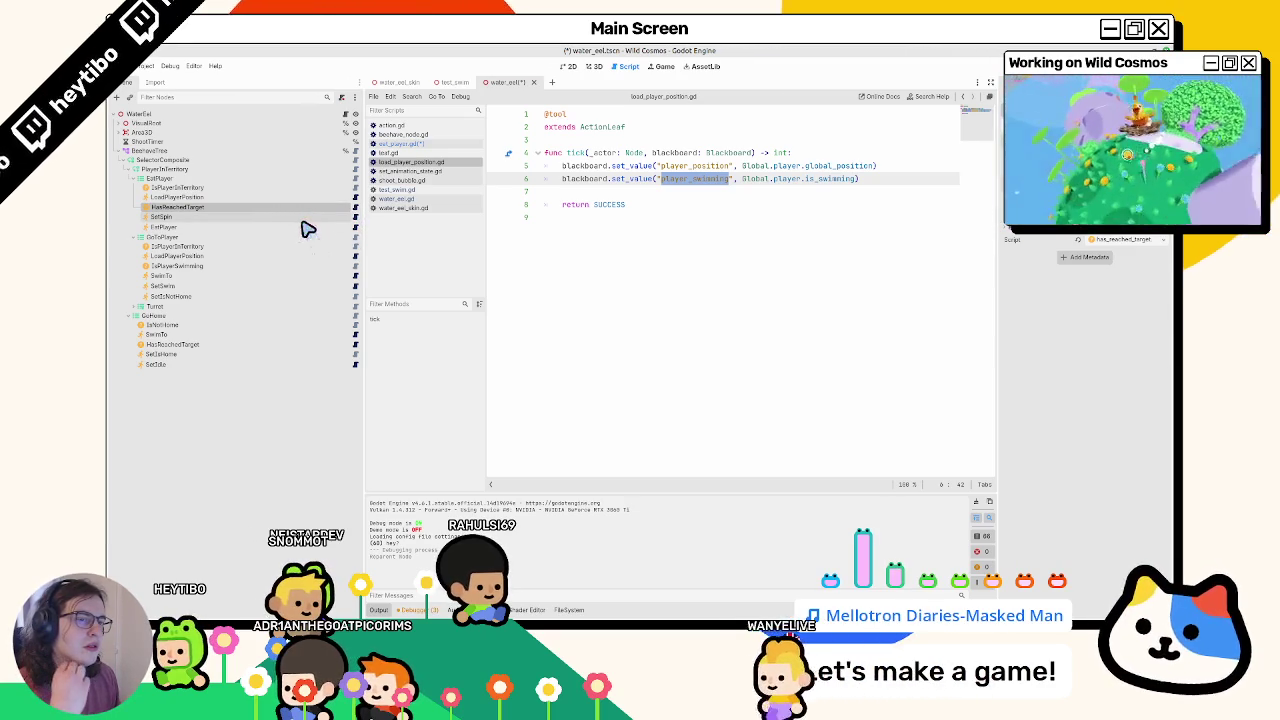
click(300, 199)
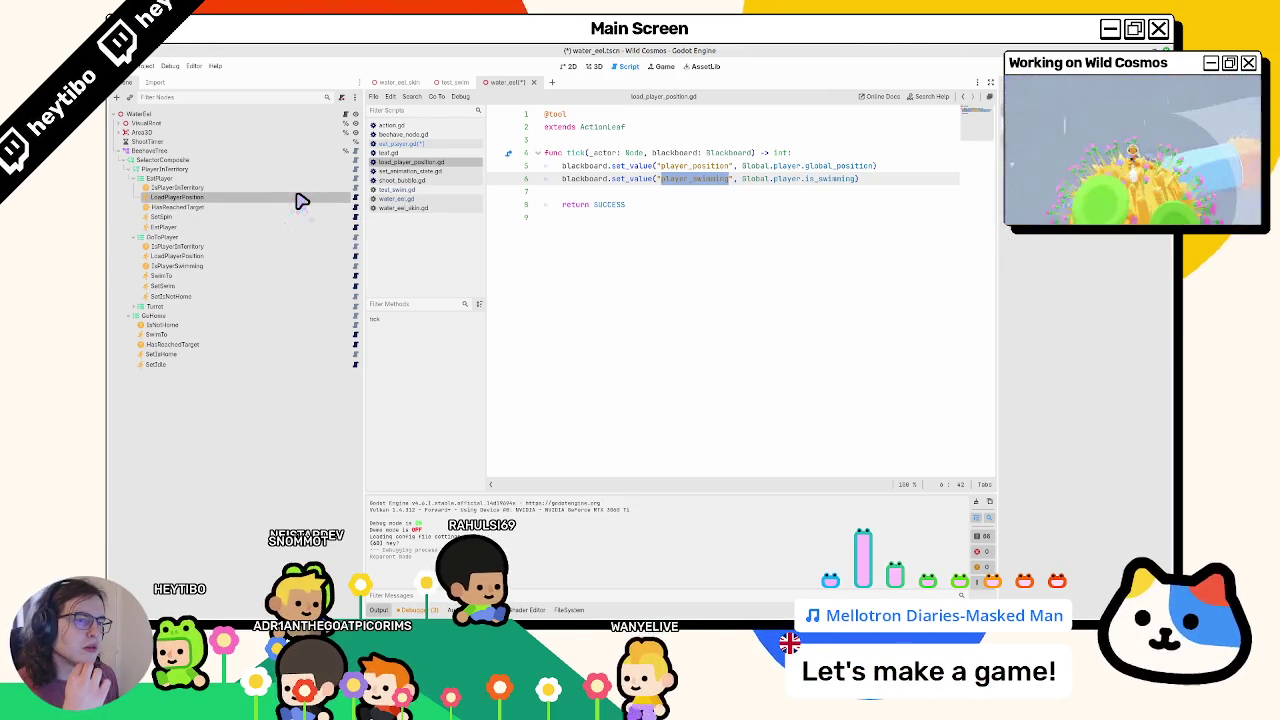
click(310, 189)
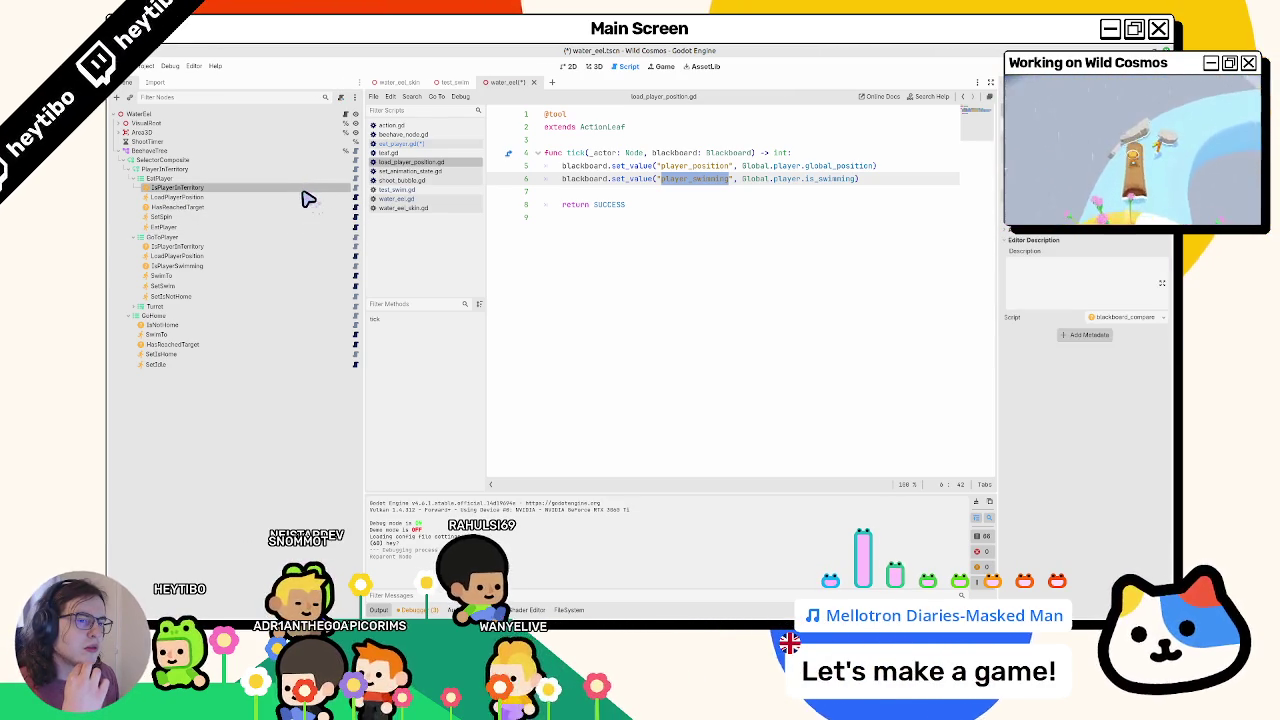
click(354, 188)
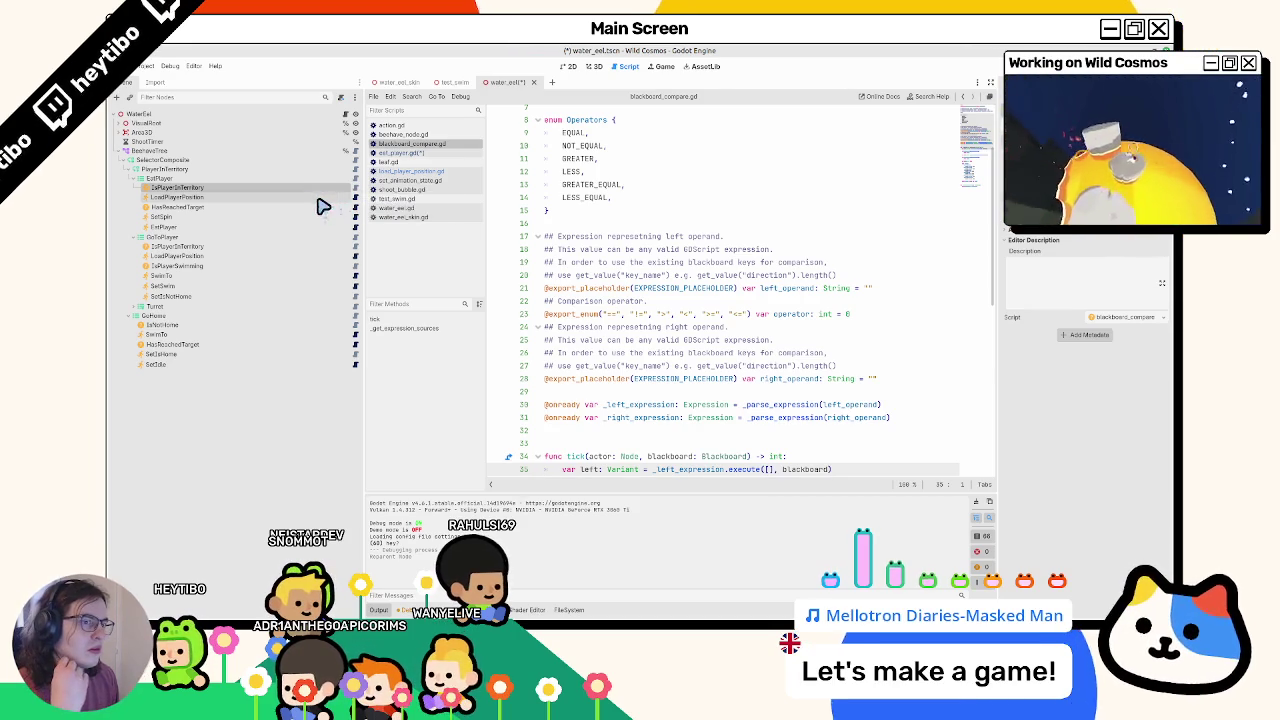
- Inspect LoadPlayerPosition, HasReachedTarget and IsPlayerSwimming, expand Turret, and close eat_player.gd
click(317, 199)
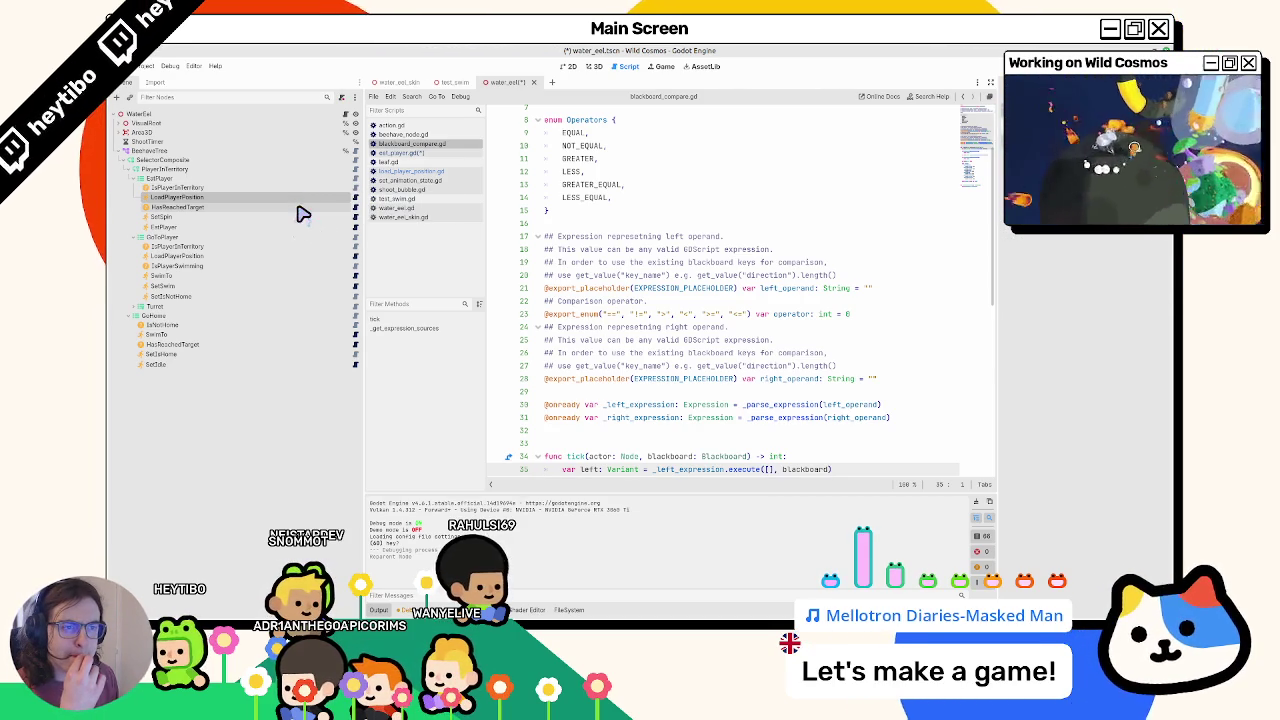
click(300, 208)
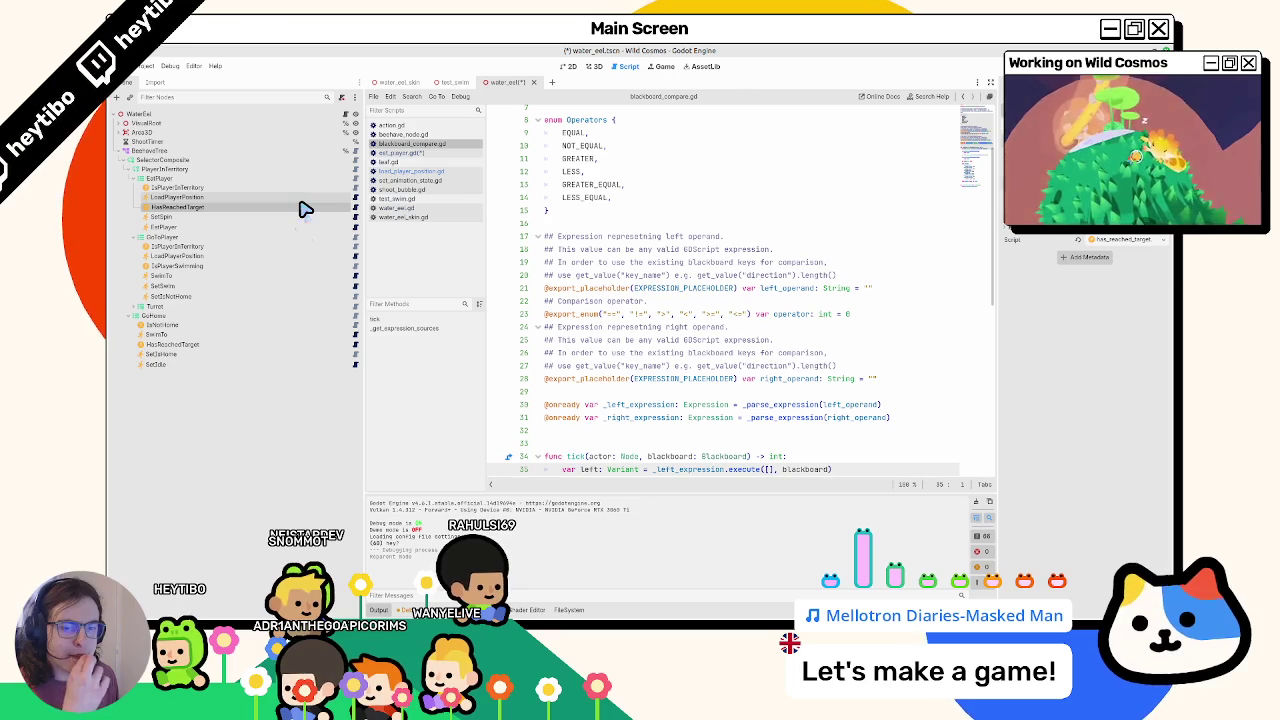
click(213, 266)
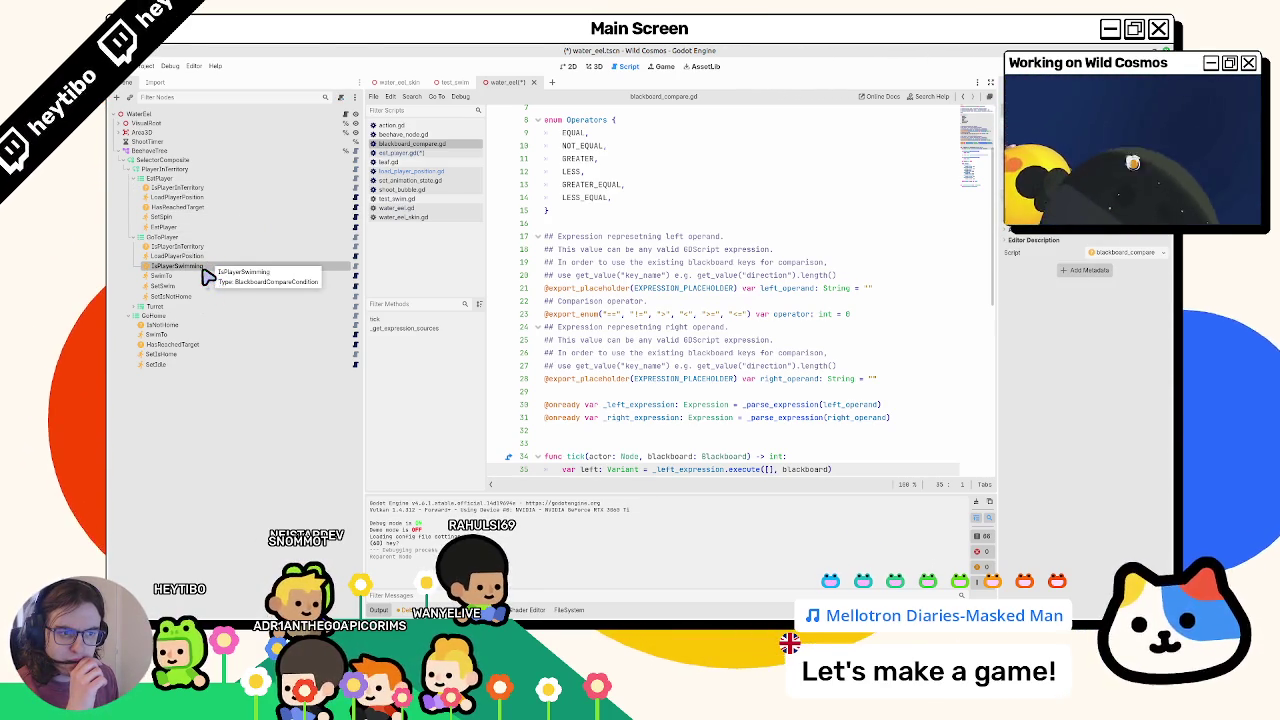
click(134, 306)
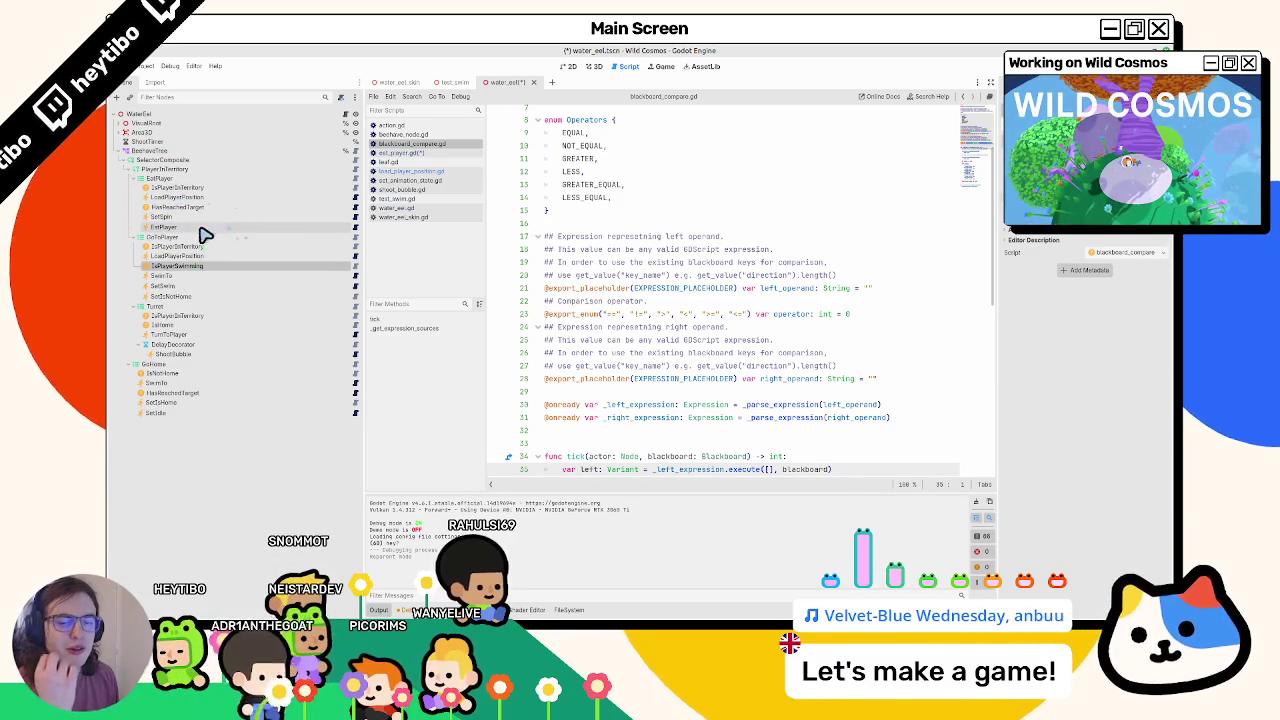
click(434, 153)
middle_click(449, 155)
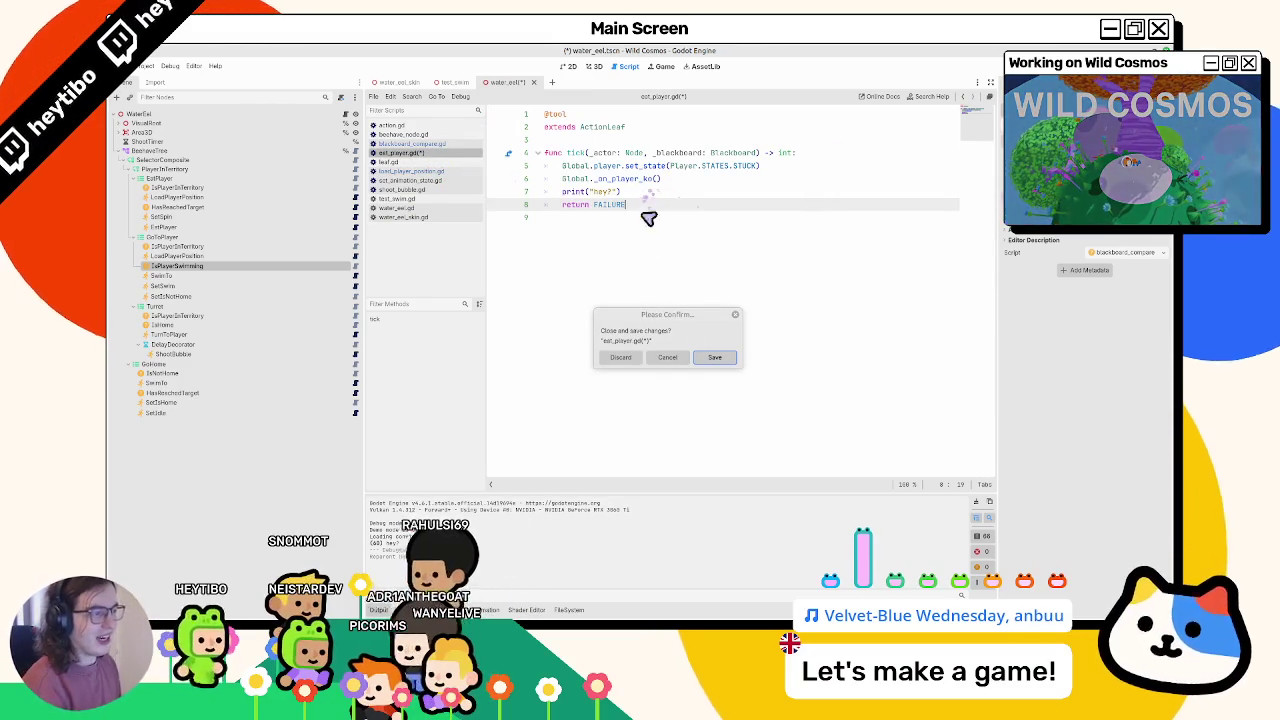
- Keep eat_player.gd open at the close prompt, then close the other open scripts
click(667, 357)
click(634, 193)
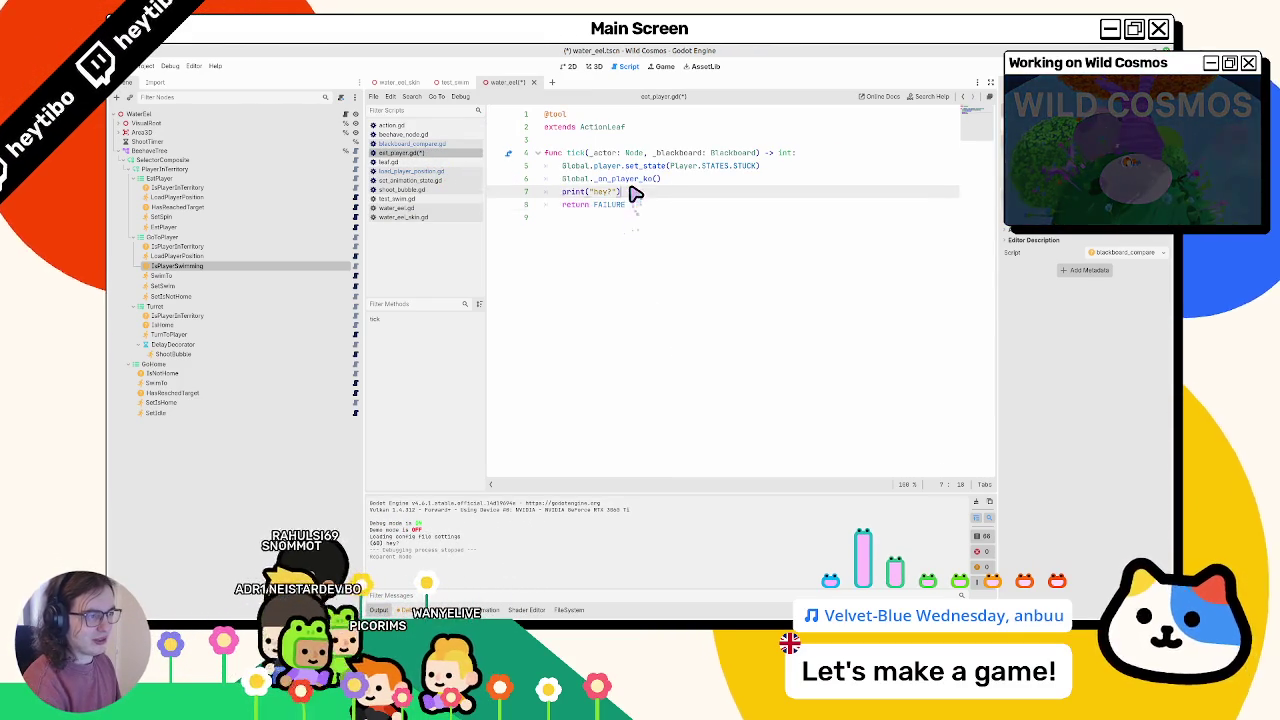
right_click(405, 142)
click(430, 160)
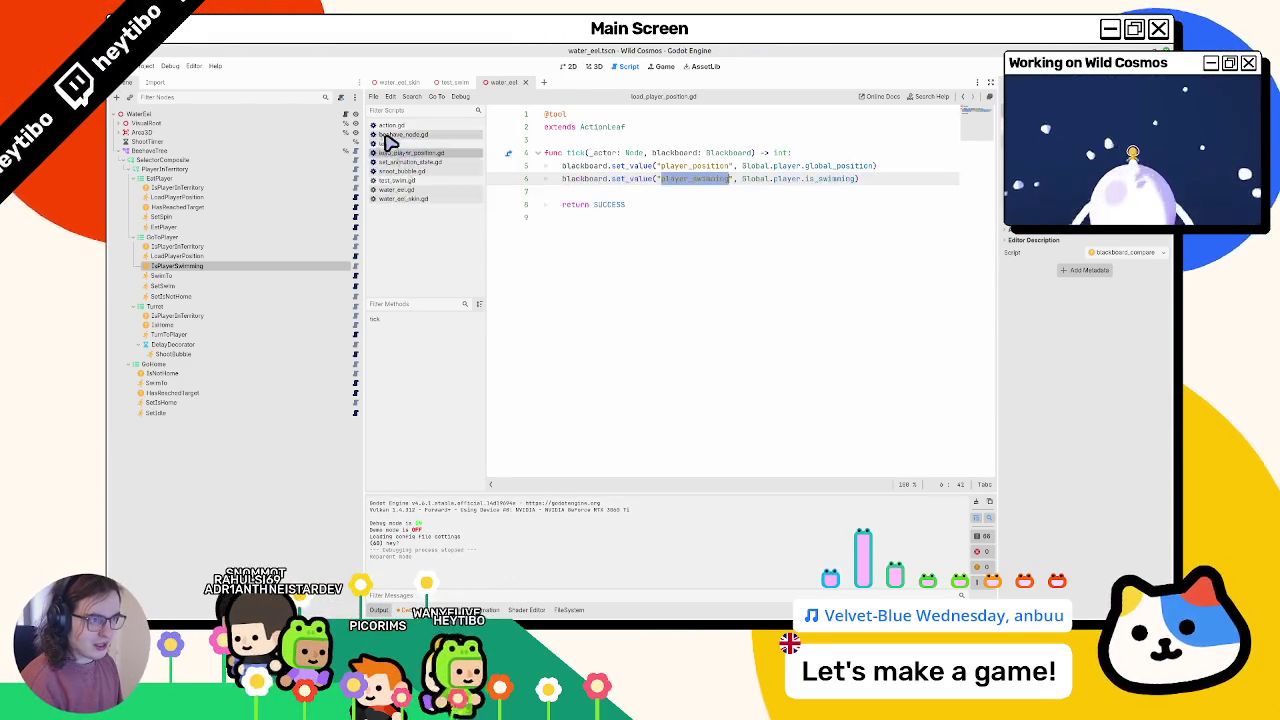
click(593, 66)
- Play-test the test_swim scene in a maximized window, then stop it
click(458, 82)
click(398, 82)
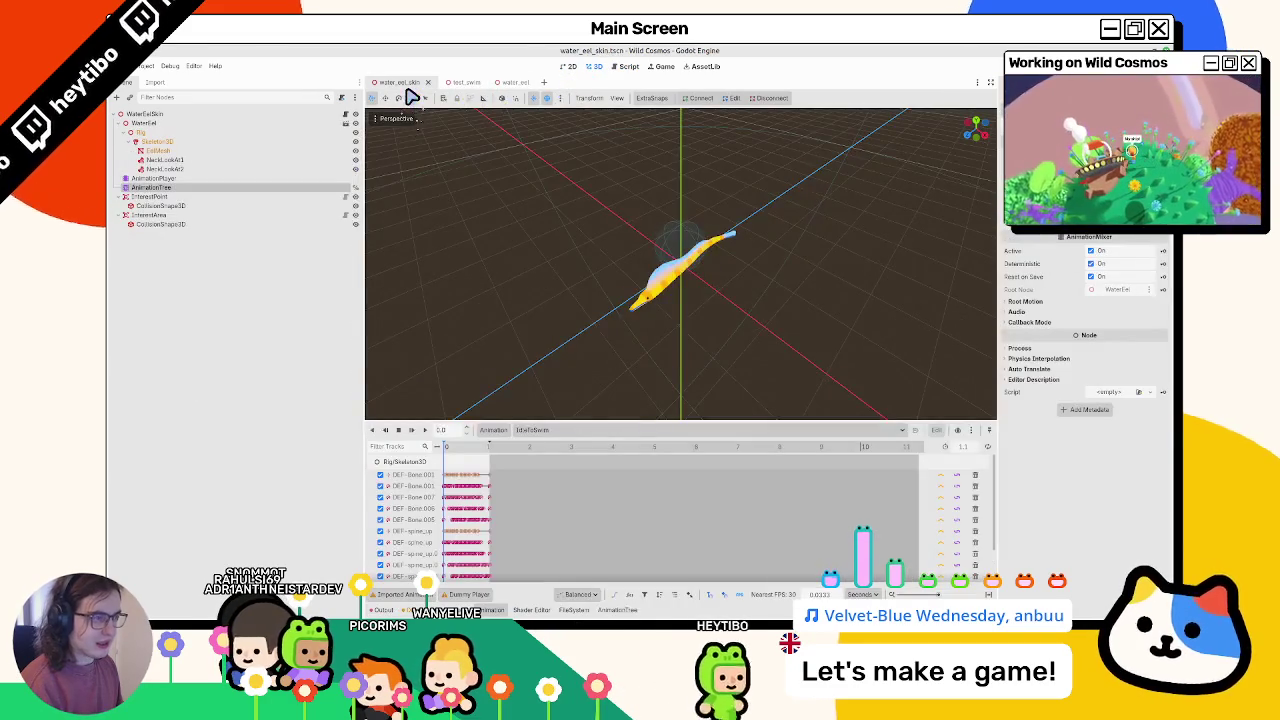
key(F6)
click(460, 83)
key(F6)
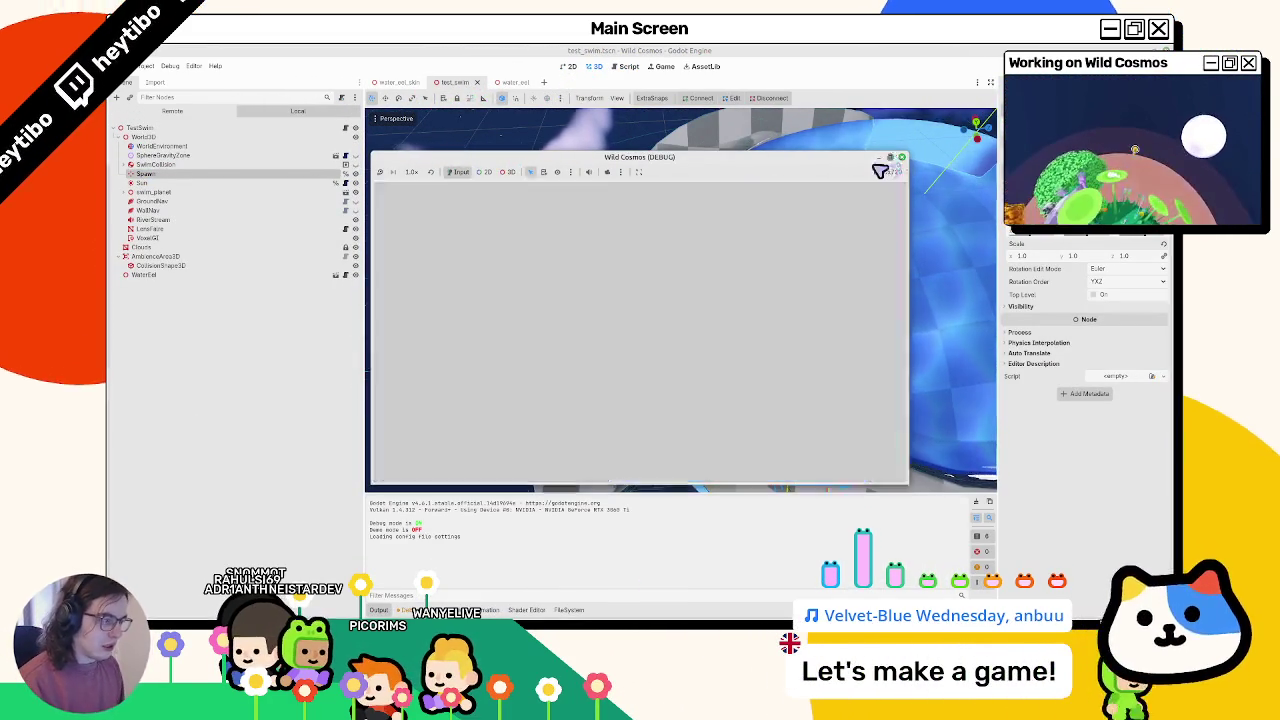
click(895, 160)
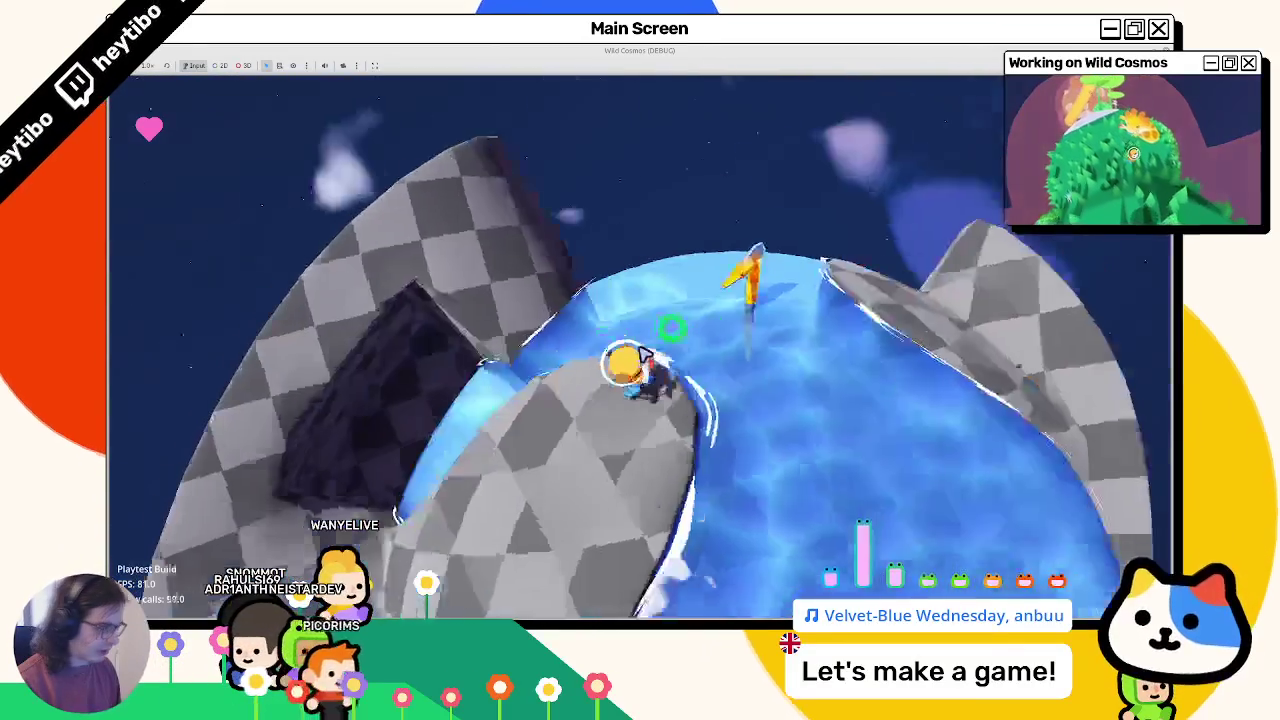
key(F8)
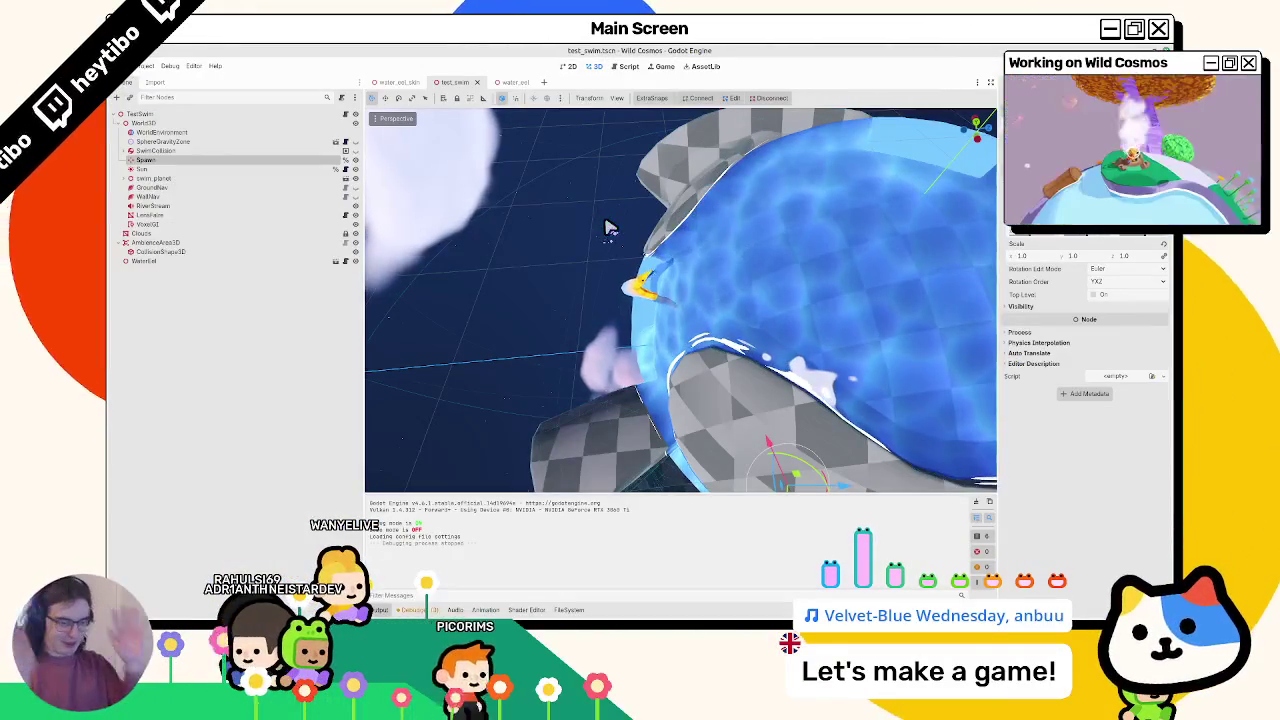